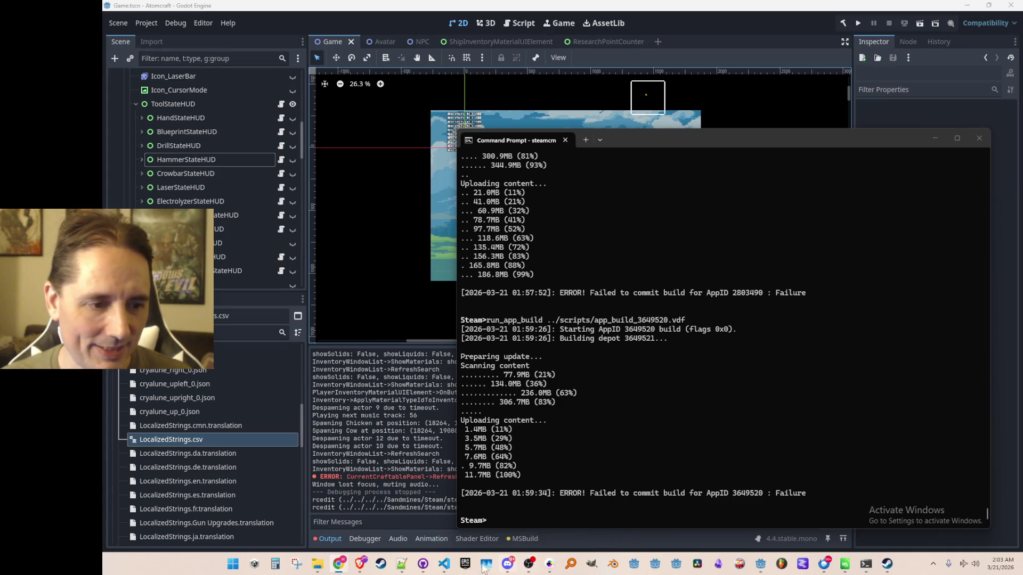
Step: Bring the Consts.cs script forward after the AppID 3649520 build fails to commit
click(444, 564)
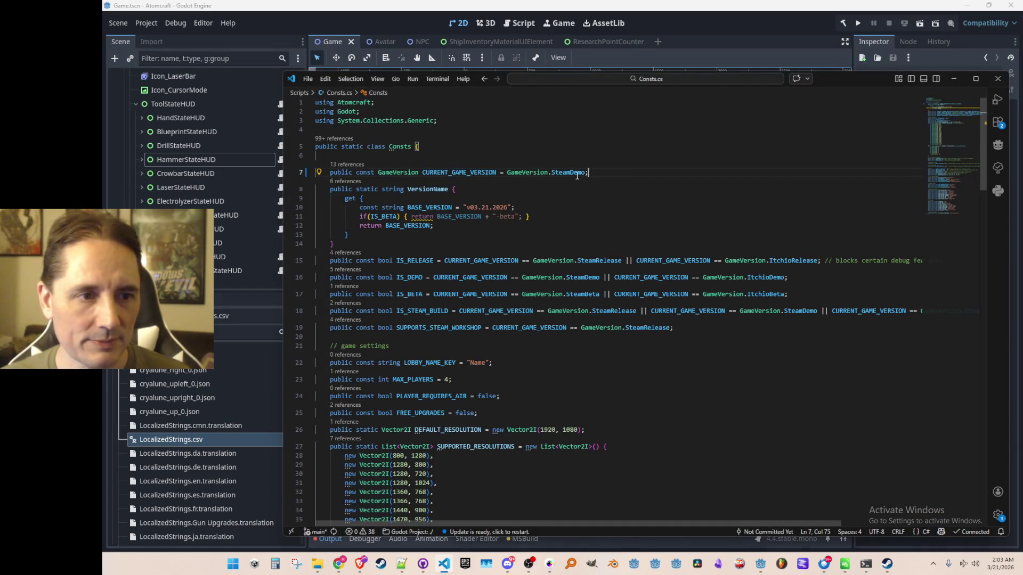
Step: Change line 7 of Consts.cs to GameVersion.SteamBeta, save it, and return to Godot
text(SteamBeta)
key(End)
key(ctrl+s)
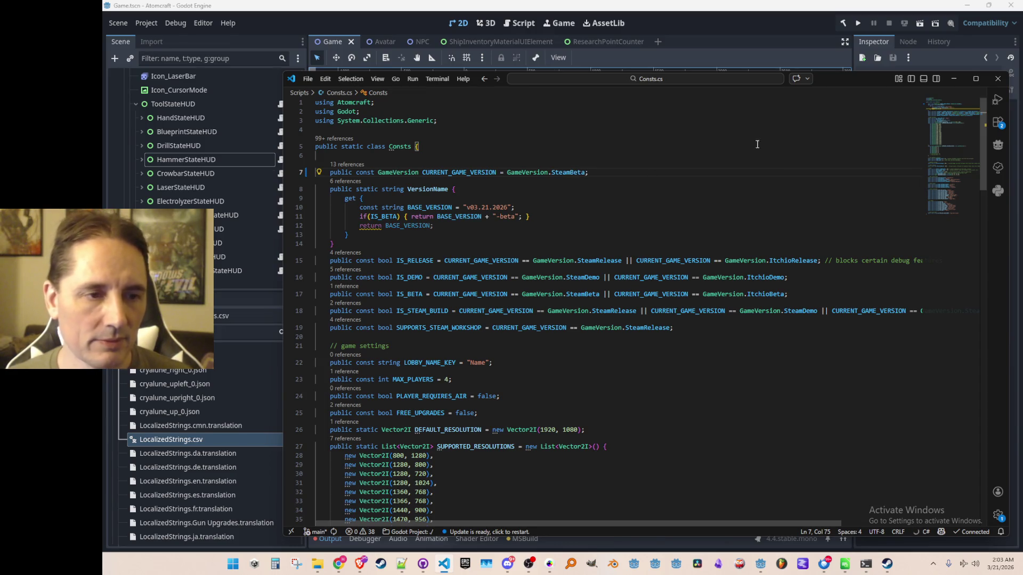
click(953, 78)
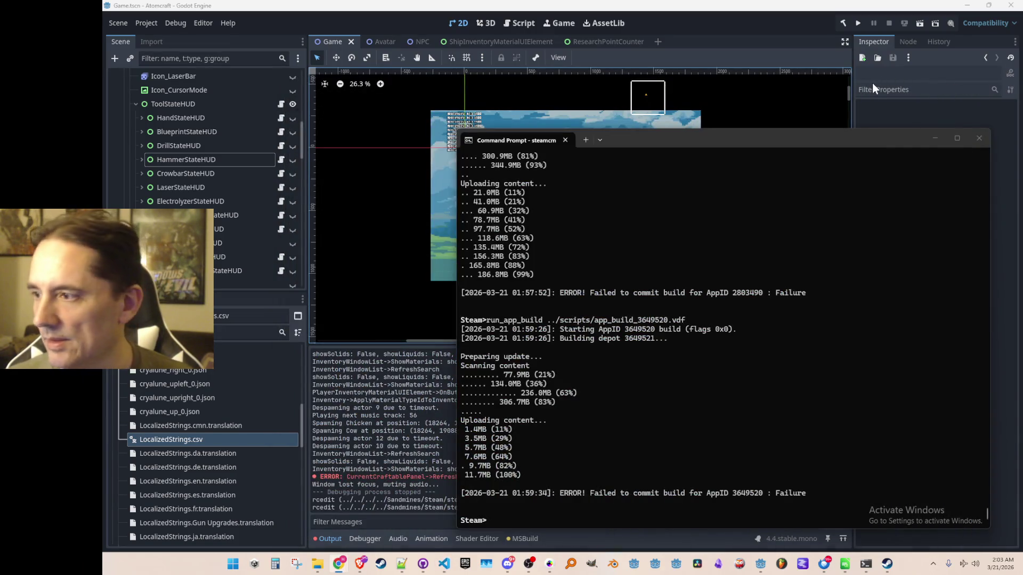
click(285, 18)
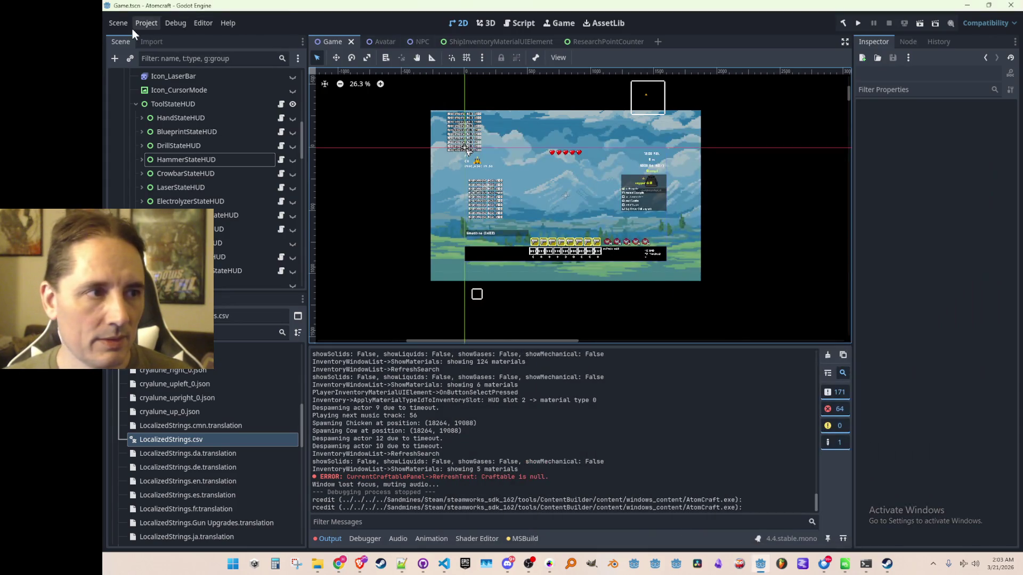
Step: Export the Windows Desktop preset as AtomCraft.exe, overwriting the existing file
click(145, 24)
click(165, 78)
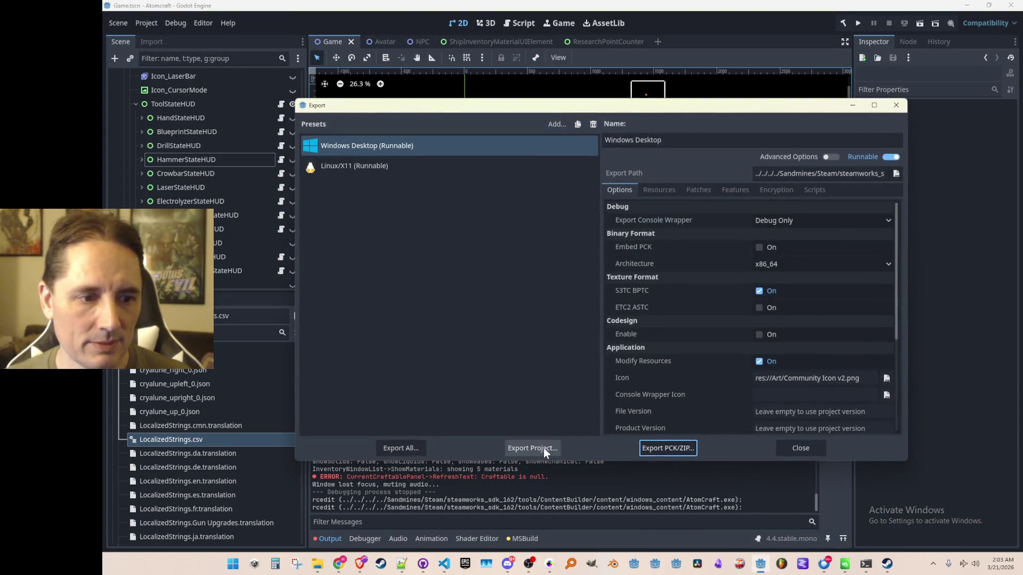
click(539, 448)
click(462, 446)
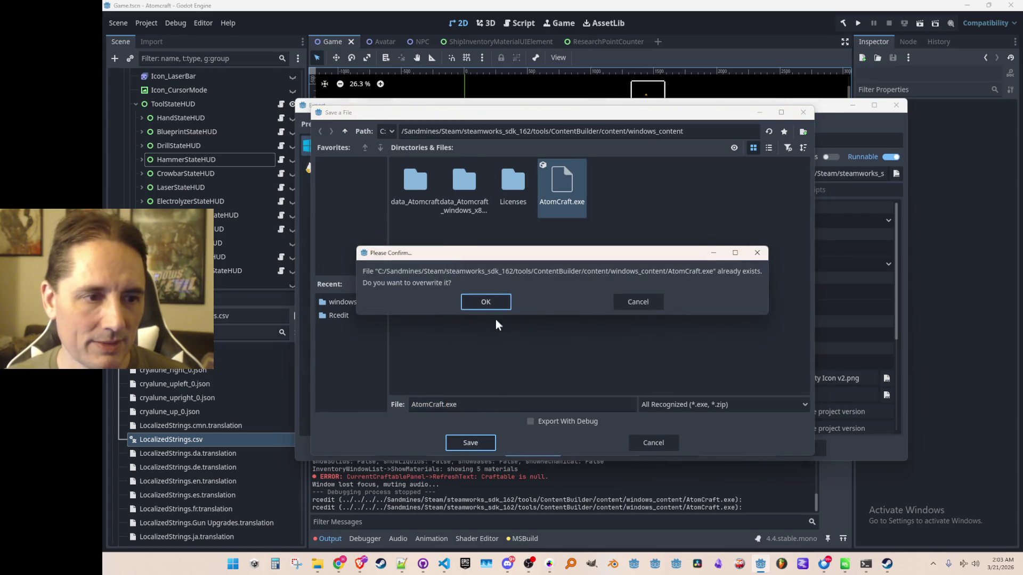
click(496, 299)
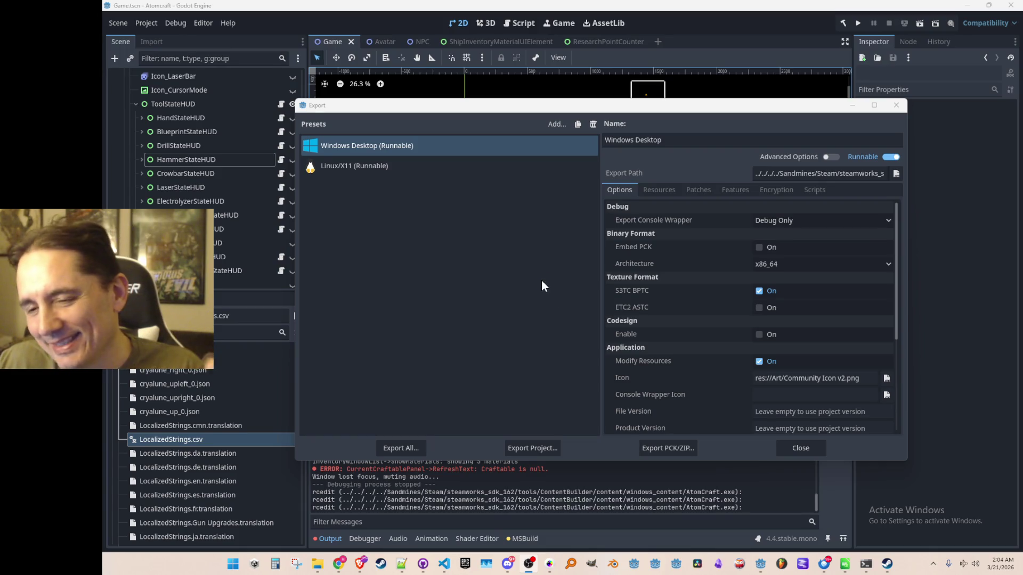
click(546, 264)
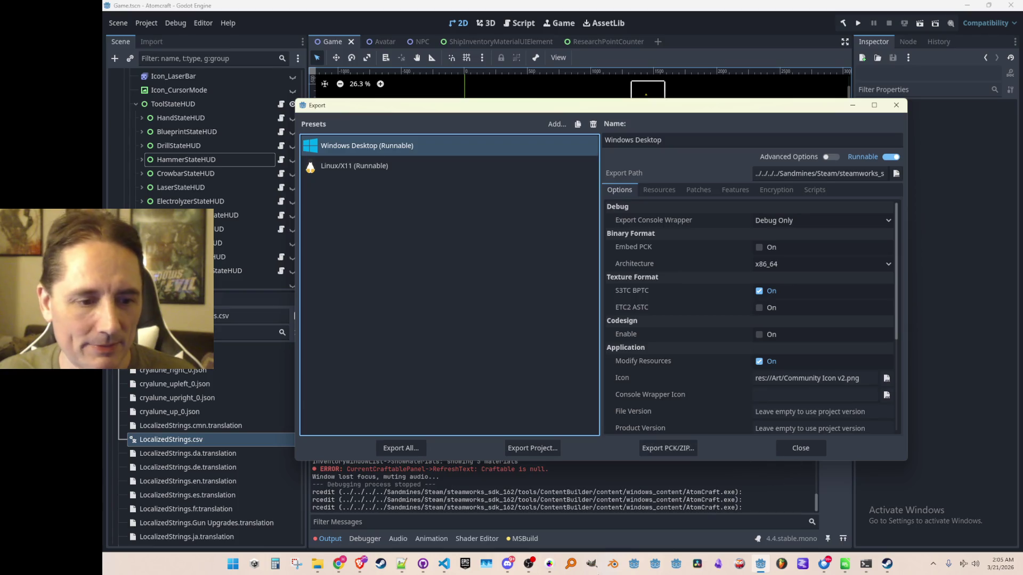
Step: Check Consts.cs, then re-export Windows Desktop over AtomCraft.exe and close the Export dialog
click(443, 563)
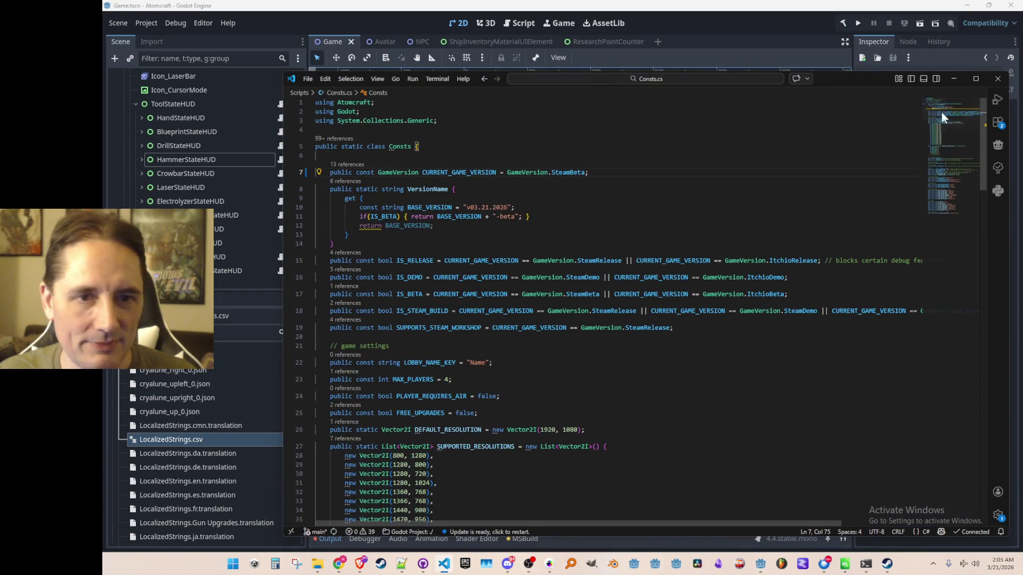
click(954, 78)
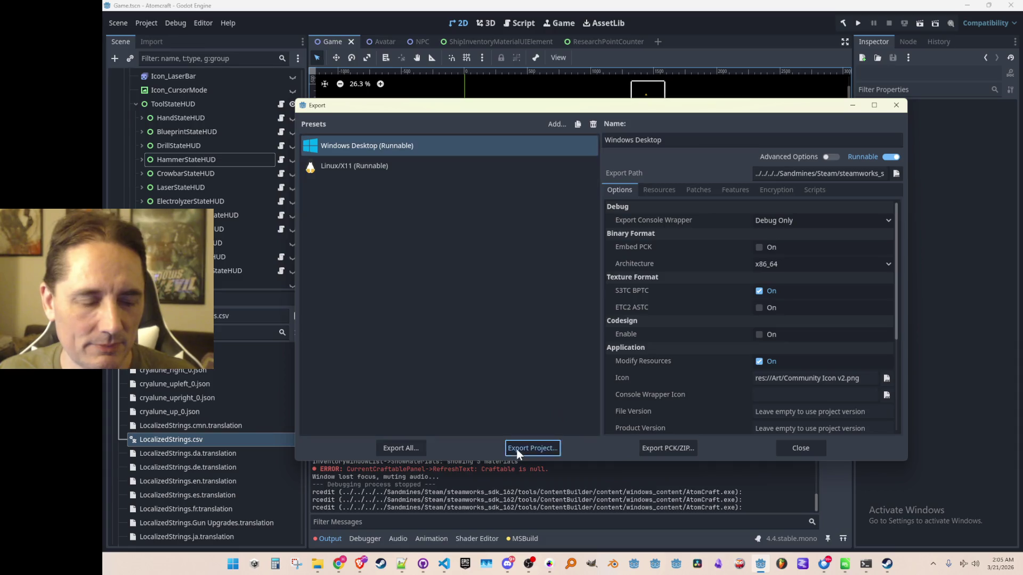
click(517, 451)
click(480, 443)
click(513, 302)
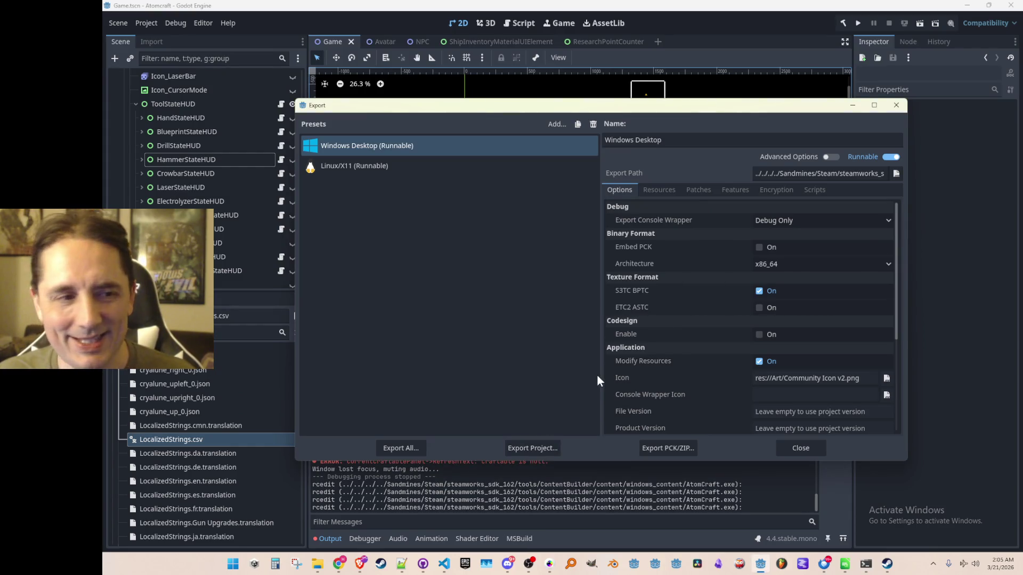
click(786, 451)
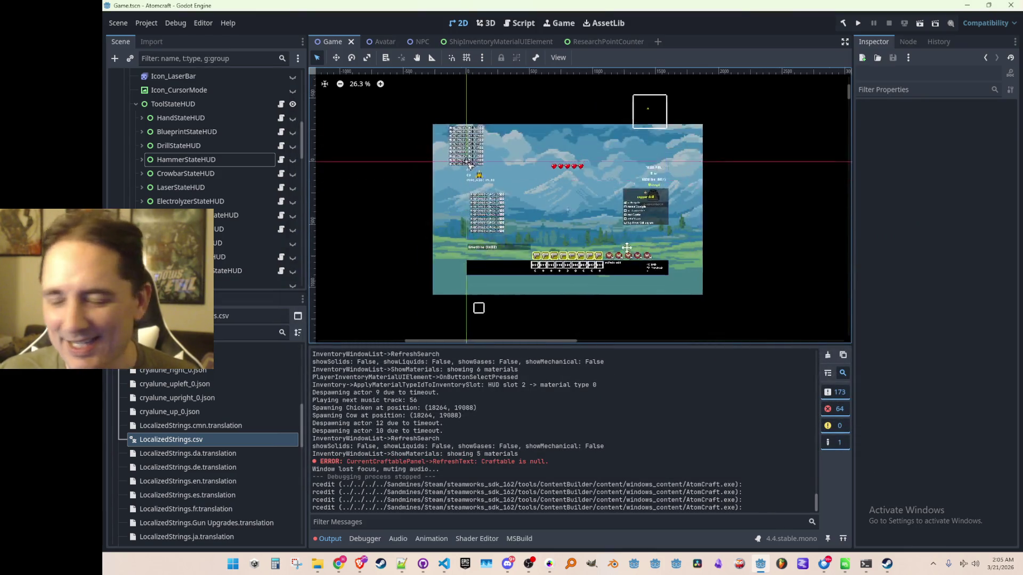
Step: Glance at Consts.cs again and return to the steamcmd Command Prompt
scroll(659, 303, up, 1)
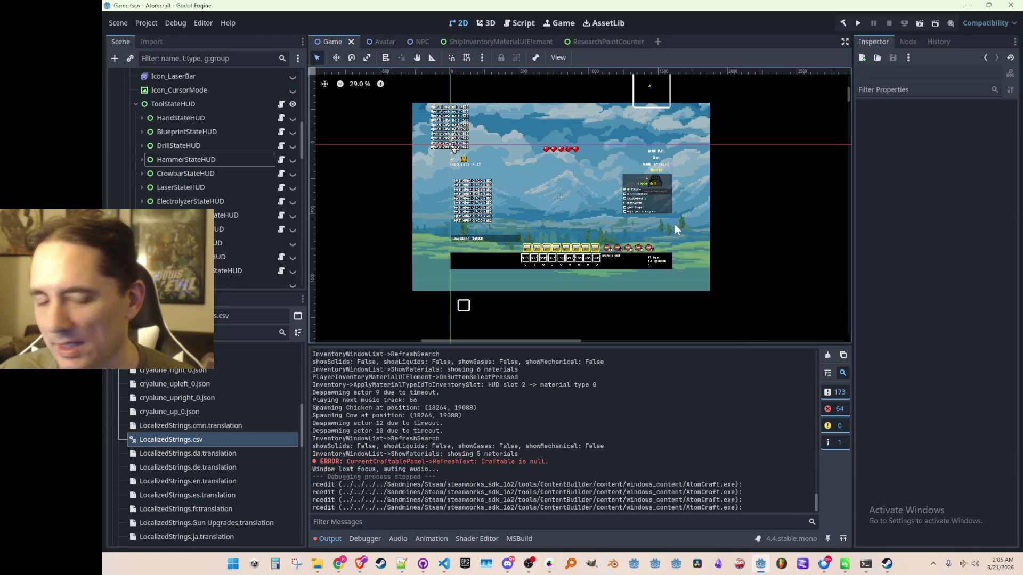
scroll(661, 222, left, 1)
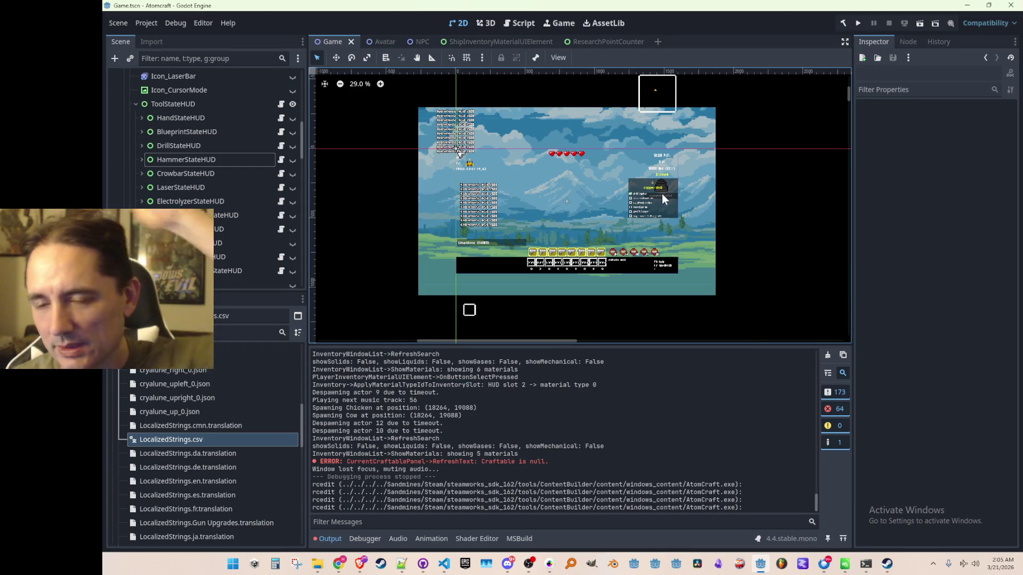
scroll(567, 285, right, 1)
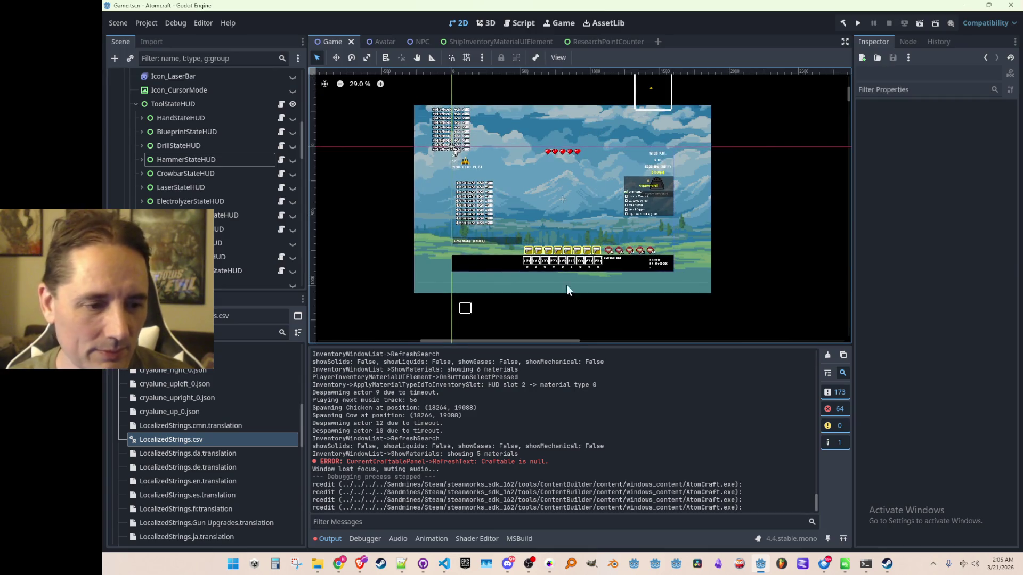
click(445, 565)
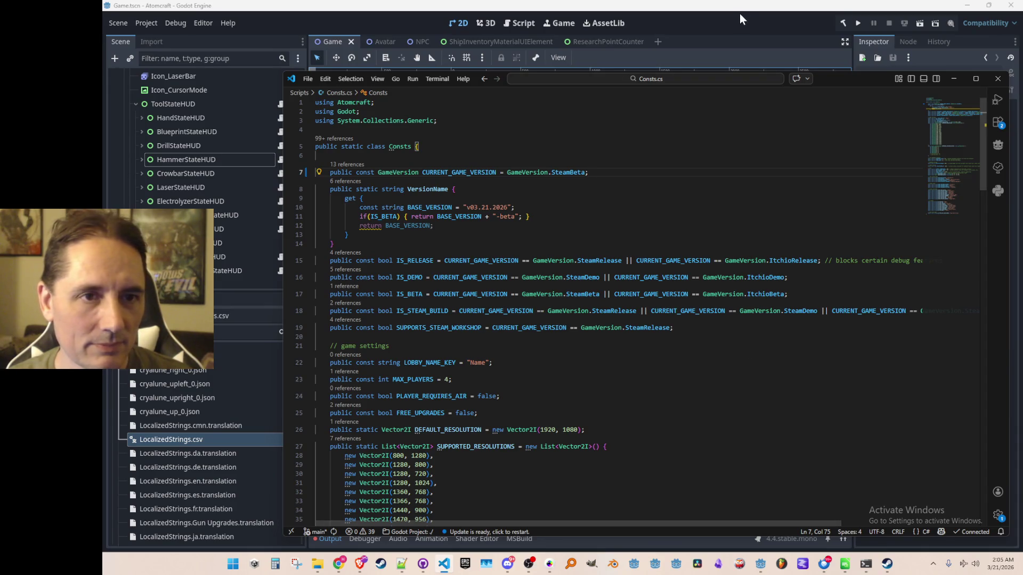
key(alt+Tab)
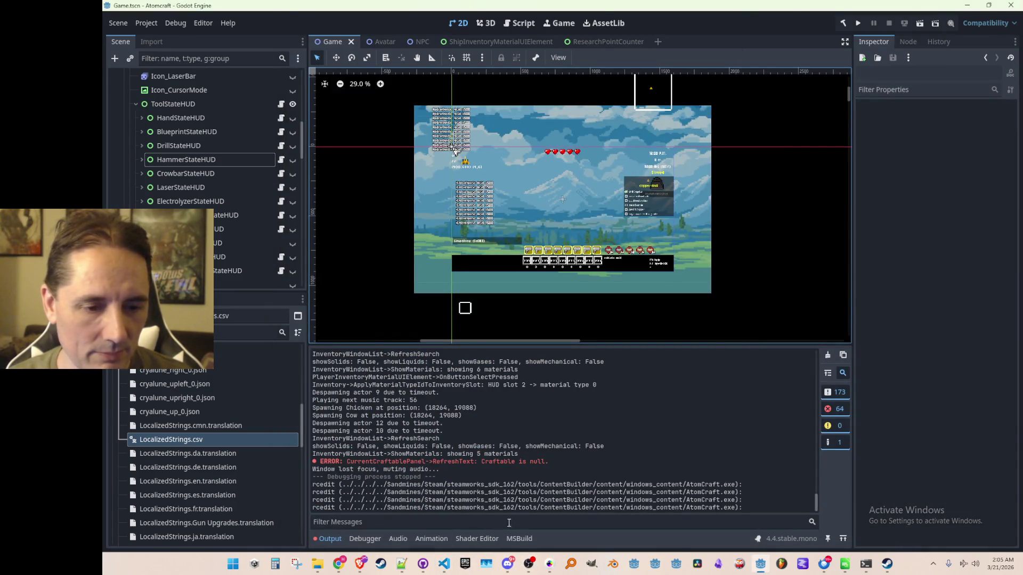
click(866, 564)
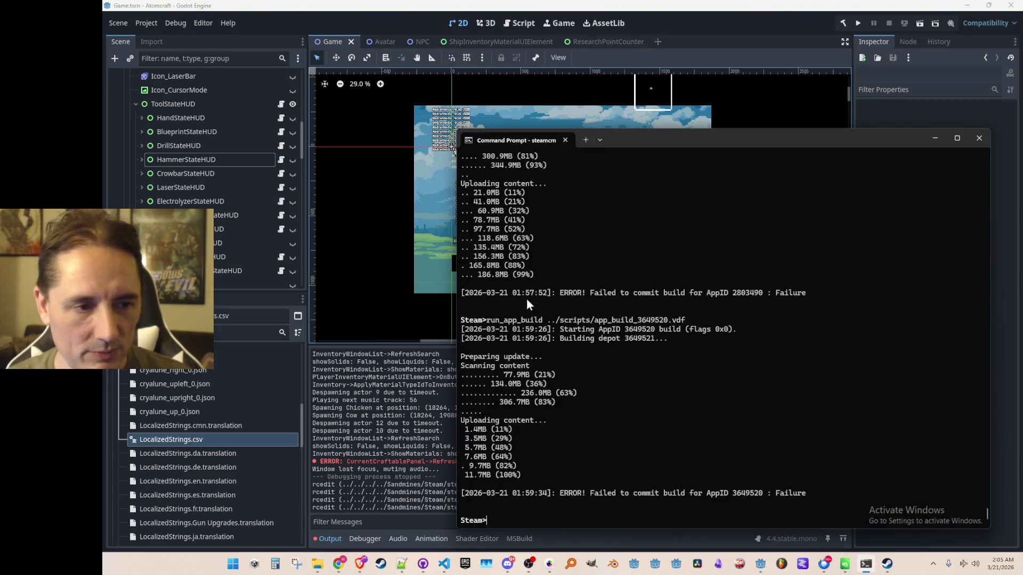
Step: Run run_app_build ../scripts/app_build_3982270.vdf for AppID 3982270 and wait for the upload to fail
drag(487, 320, 685, 318)
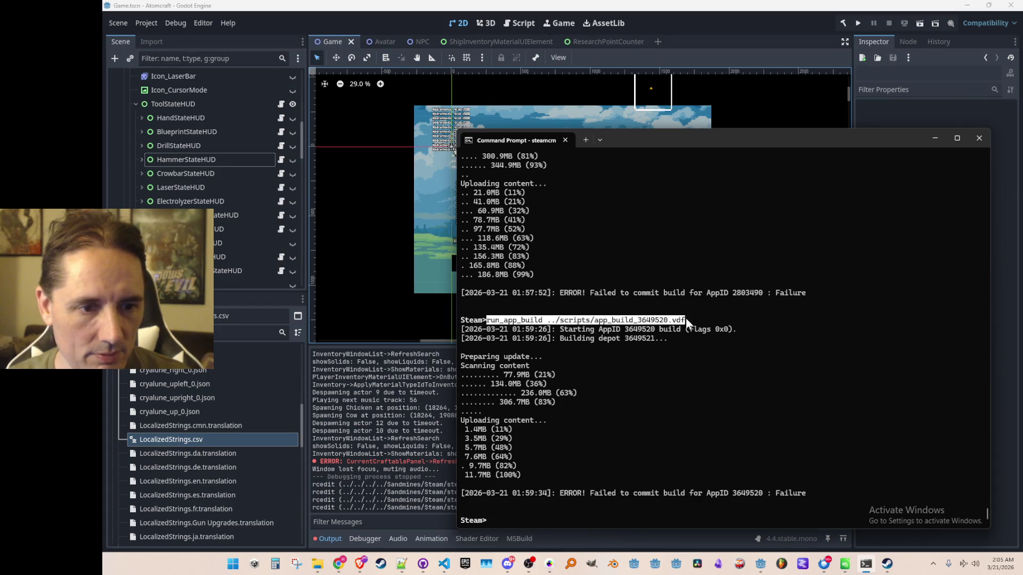
right_click(686, 318)
right_click(583, 517)
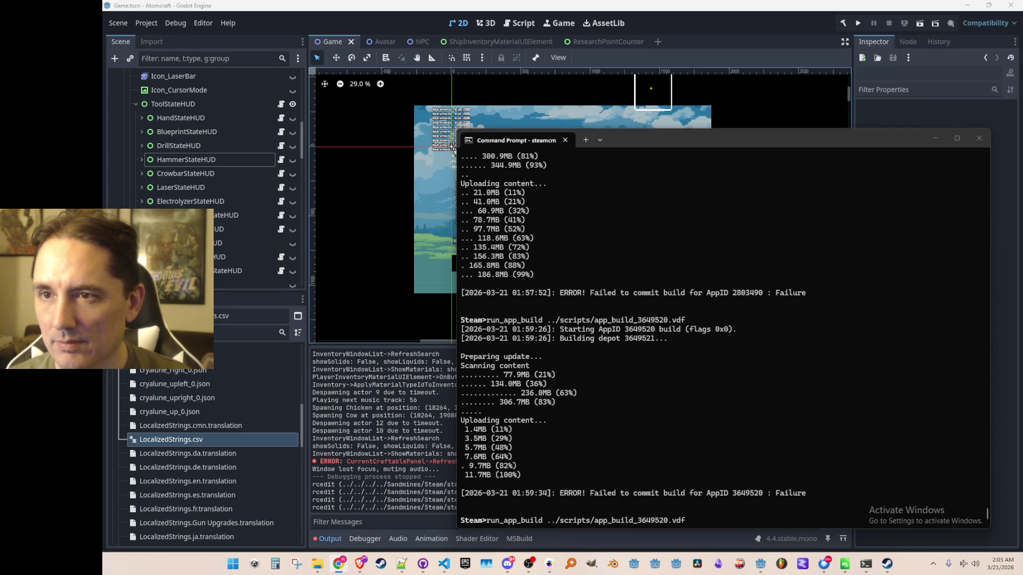
click(664, 325)
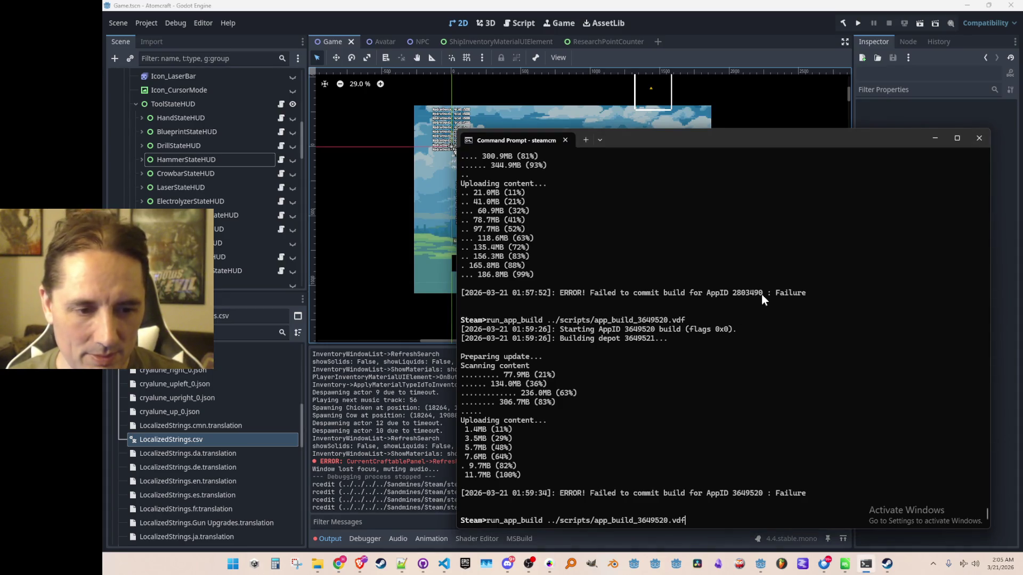
key(BackSpace)
key(BackSpace)
key(BackSpace)
key(BackSpace)
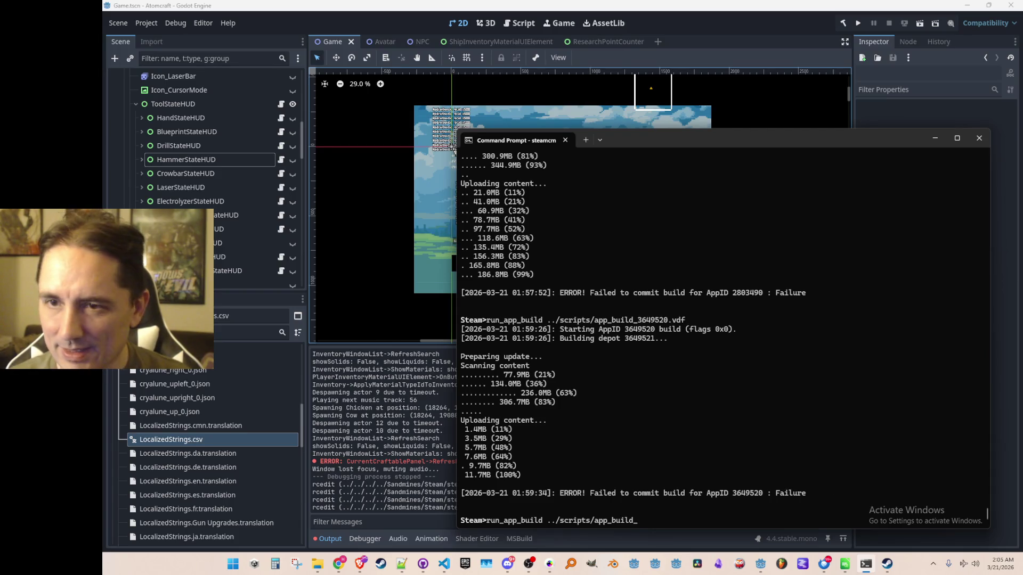
text(398)
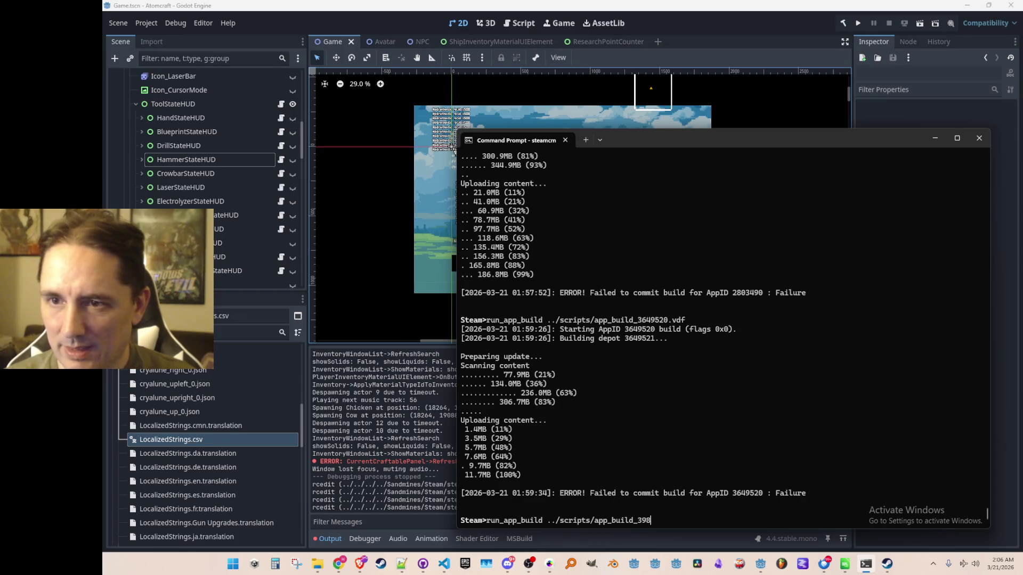
text(2270.vdf)
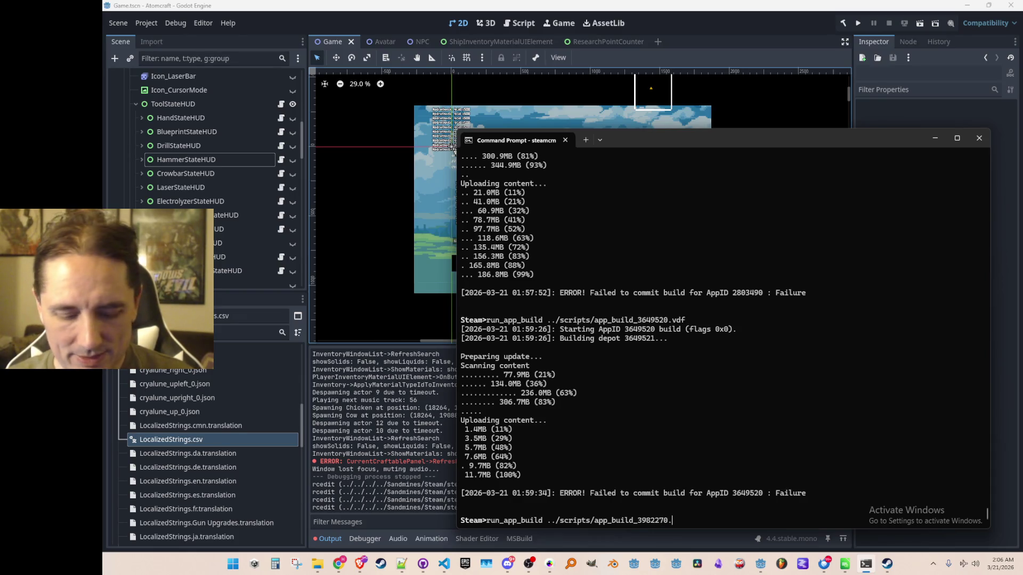
key(Return)
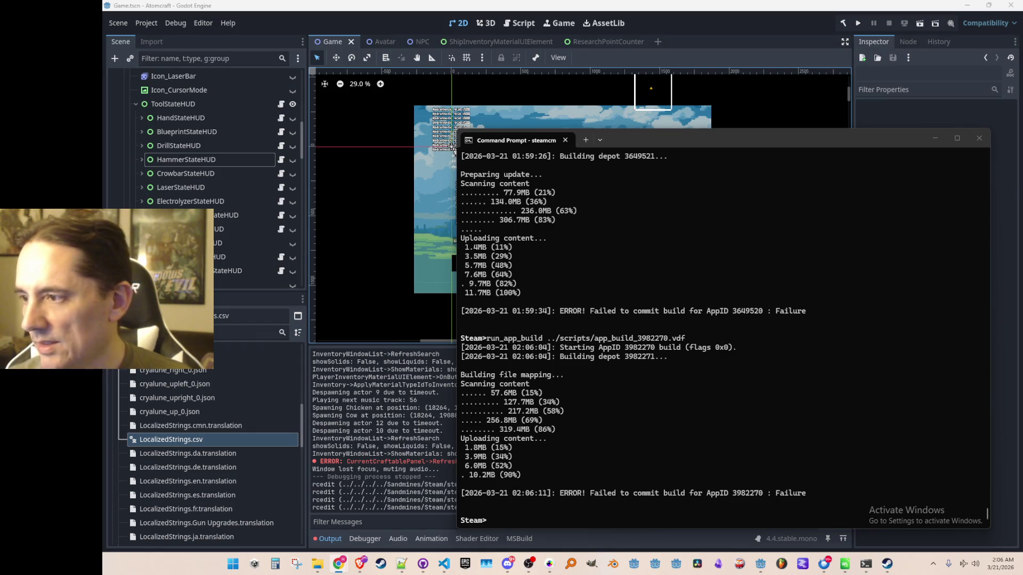
click(782, 24)
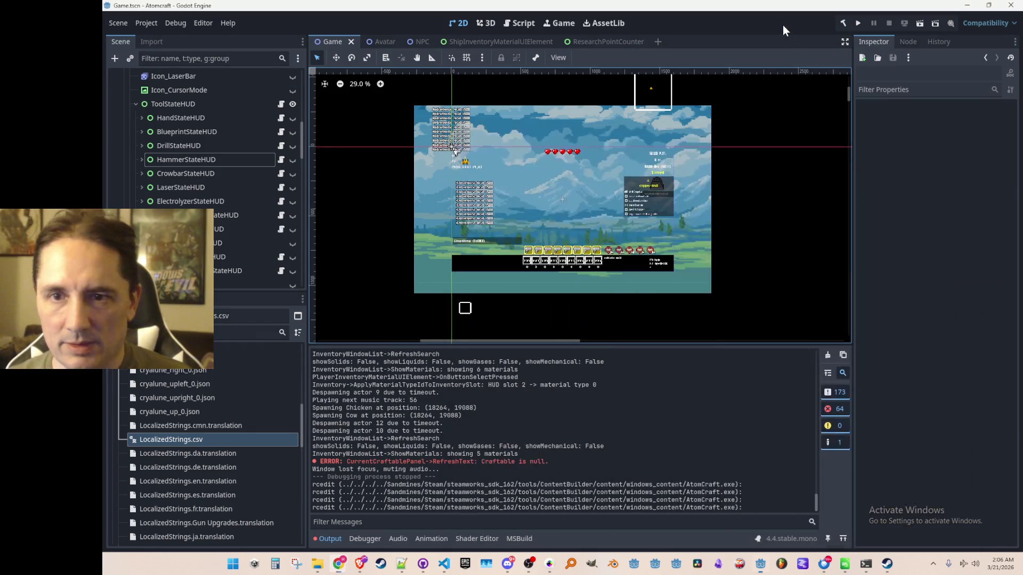
Step: Switch from Godot over to the web browser
key(alt+Tab)
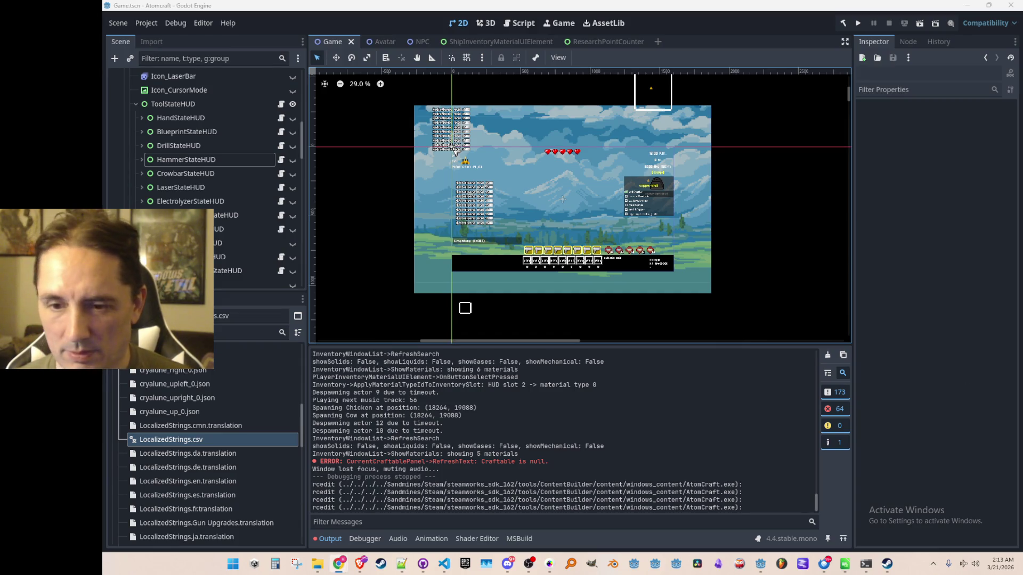
Step: Confirm line 7 reads SteamBeta, then playtest the game showing v03.21.2026-beta and close it
click(443, 563)
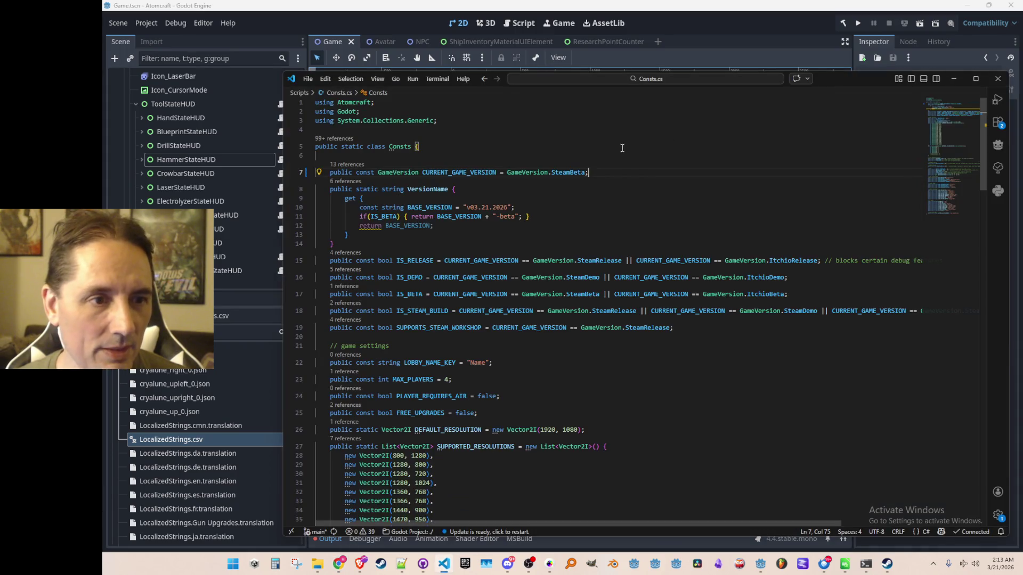
double_click(554, 173)
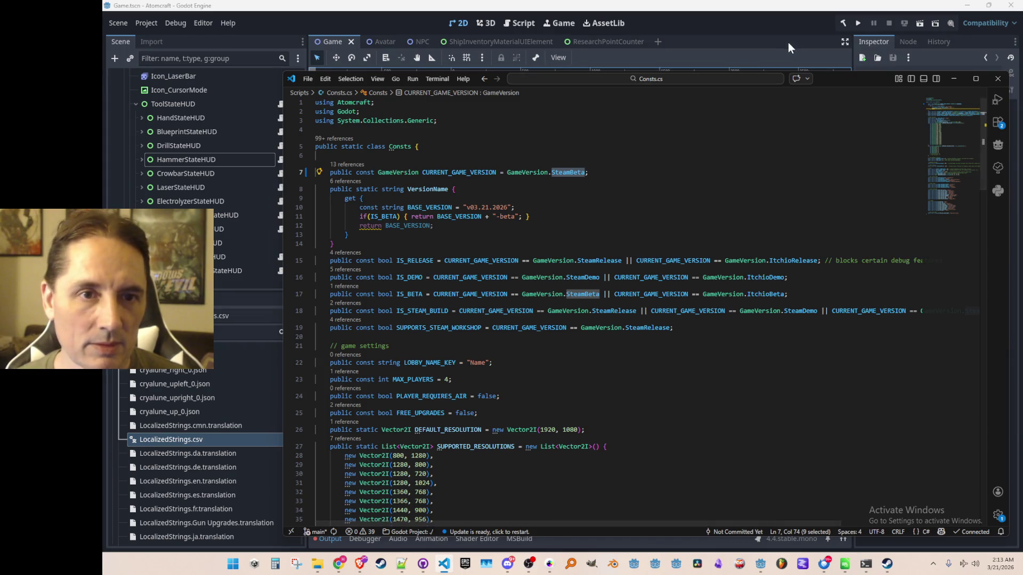
click(858, 25)
click(858, 24)
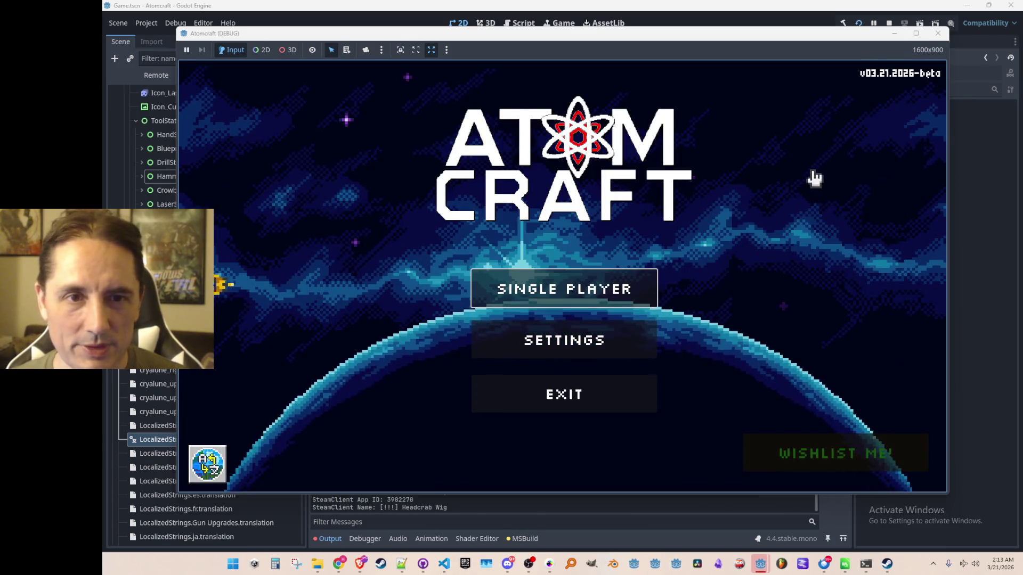
click(937, 34)
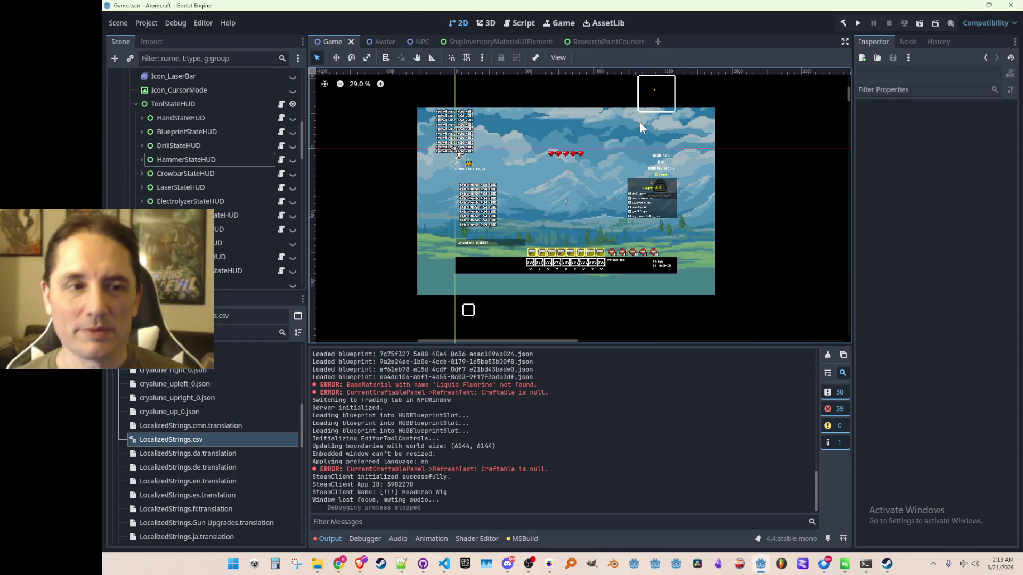
Step: Replace SteamBeta with ItchioBeta on line 7 of Consts.cs, adding the closing semicolon
drag(623, 183, 627, 182)
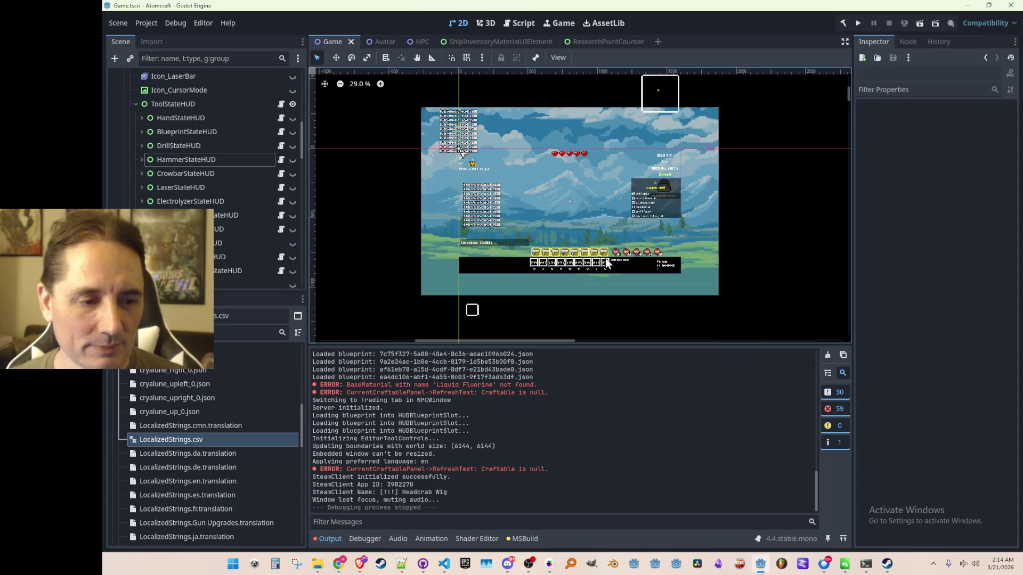
click(444, 563)
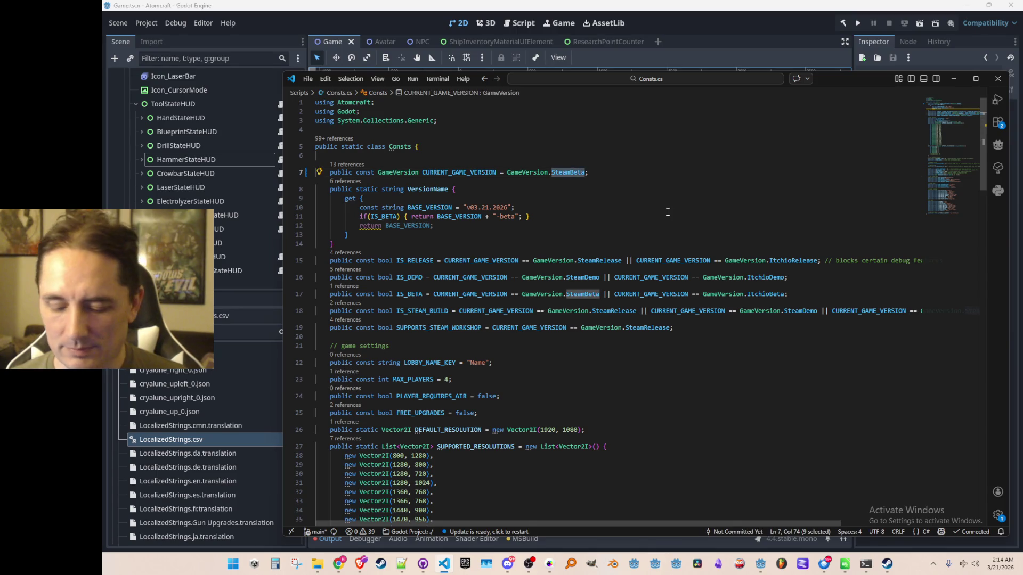
text(Itch)
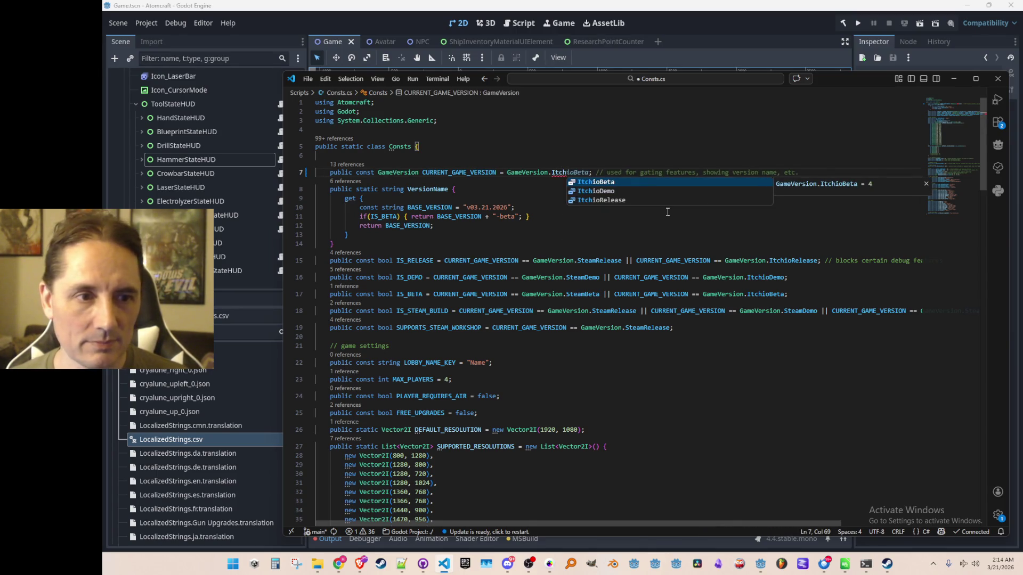
key(Return)
text(;)
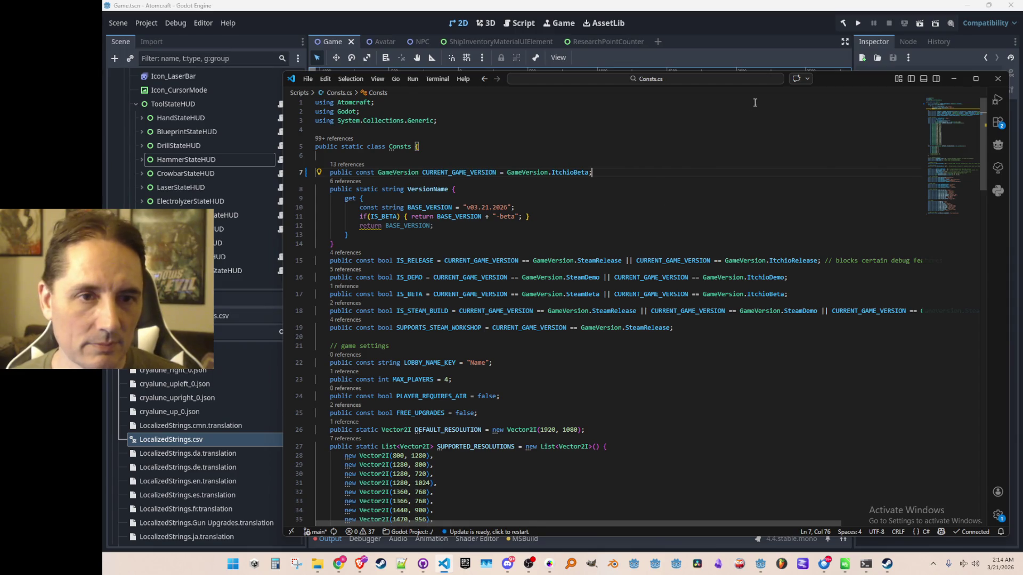
click(725, 20)
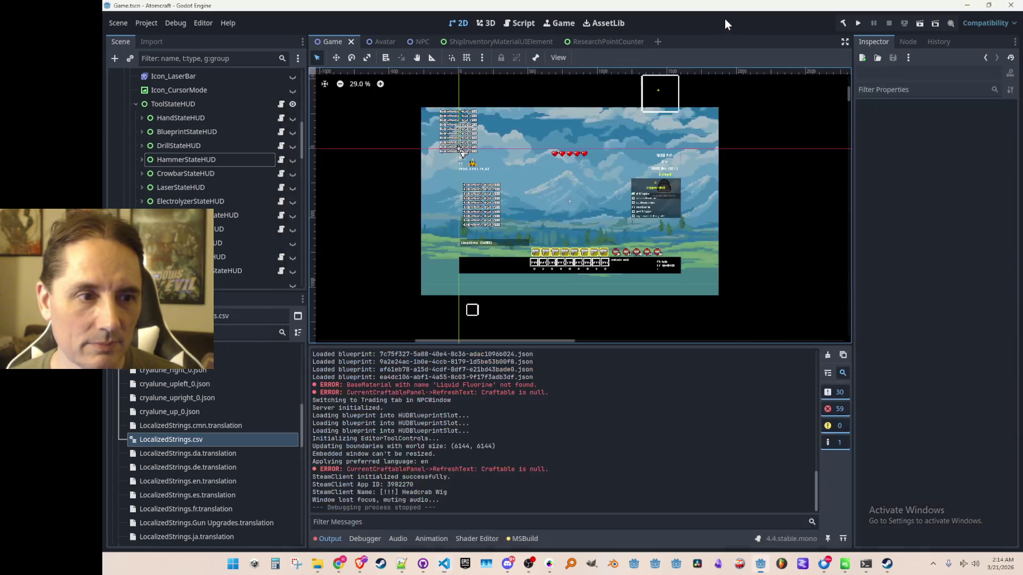
Step: Export the ItchioBeta Windows Desktop build over AtomCraft.exe in windows_content, then close Export
click(155, 27)
click(192, 78)
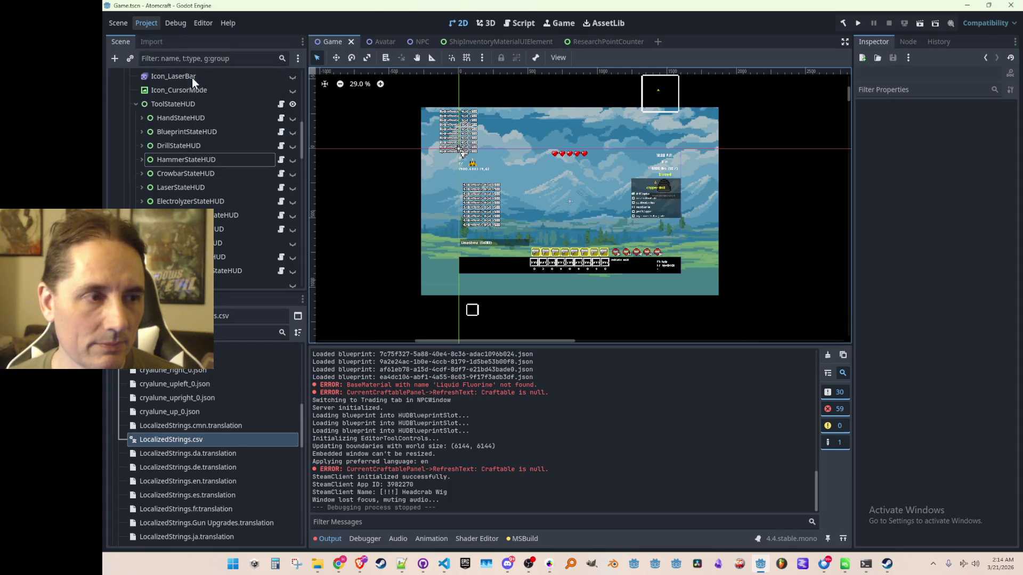
click(513, 448)
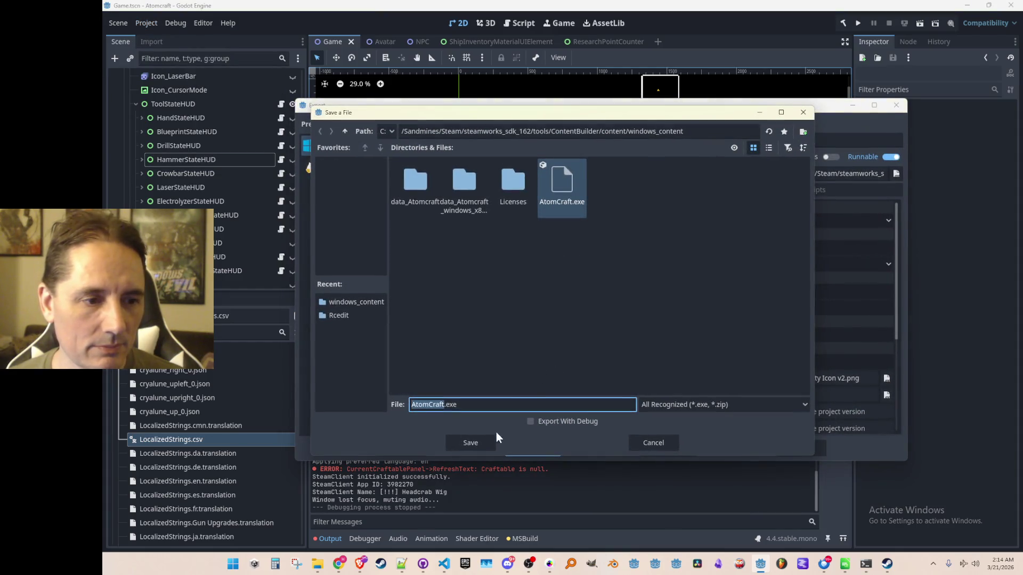
click(482, 443)
click(486, 300)
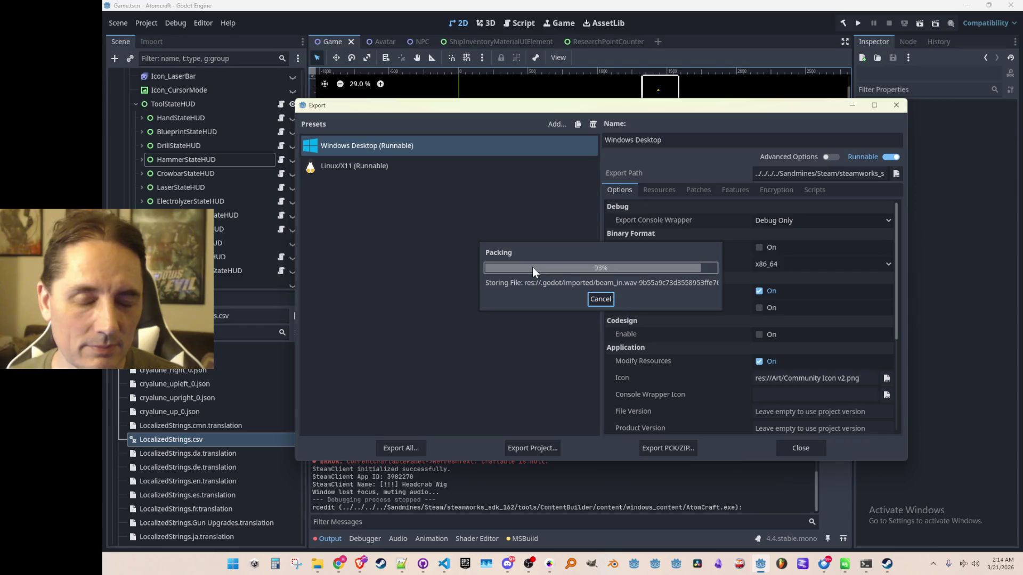
click(803, 449)
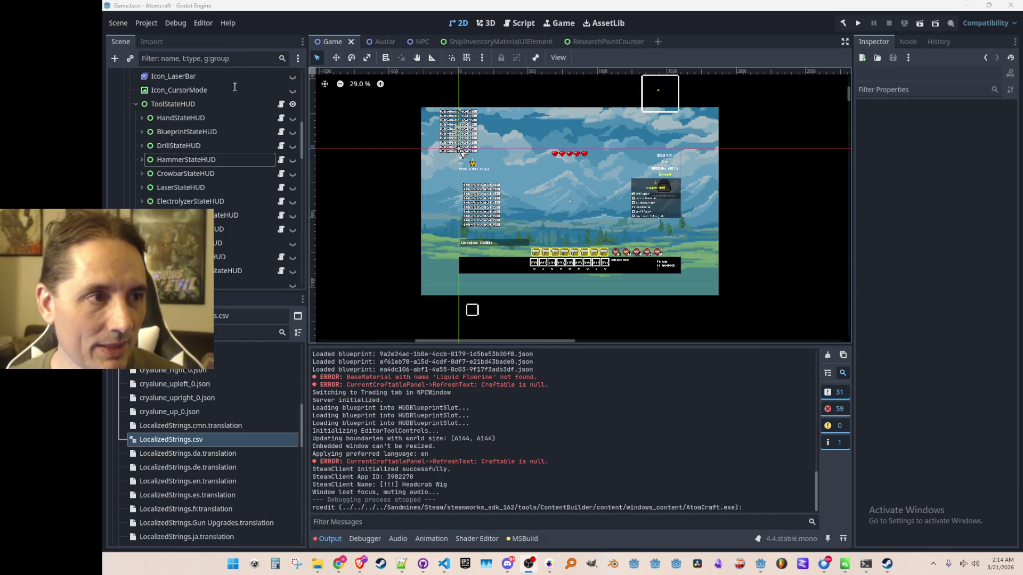
Step: Change CURRENT_GAME_VERSION on line 7 of Consts.cs from ItchioBeta to ItchioDemo and save
click(446, 564)
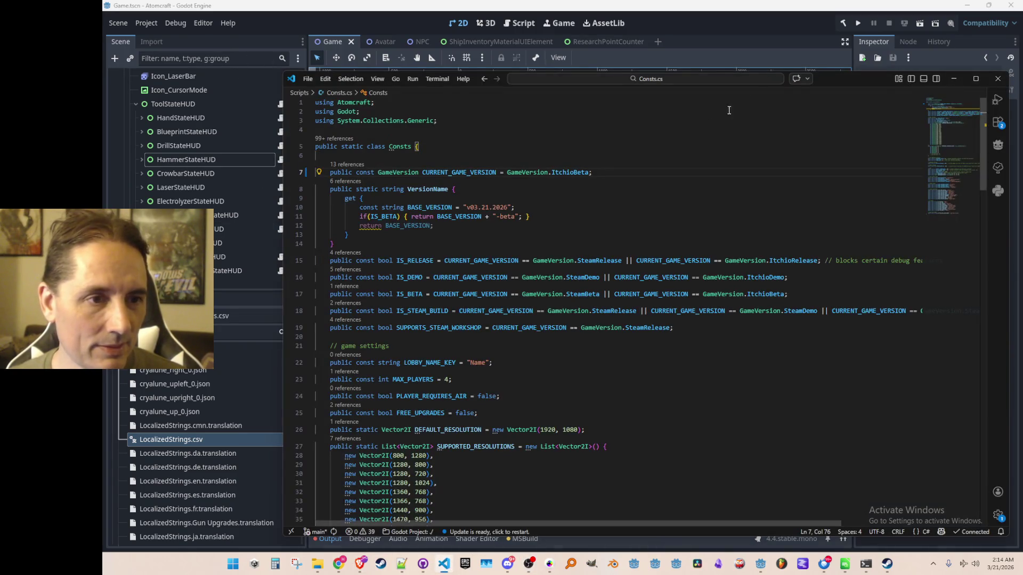
click(954, 79)
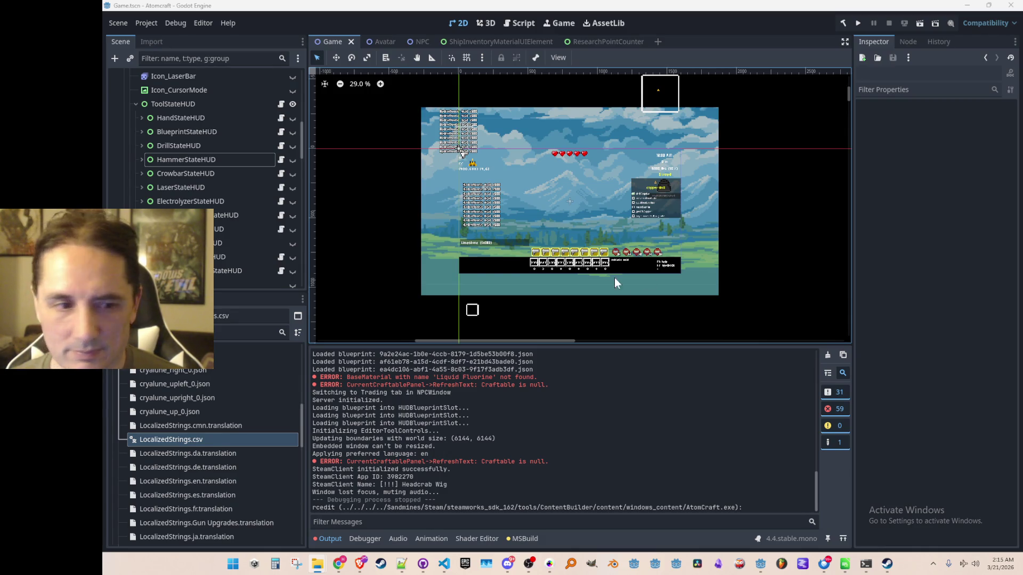
click(444, 563)
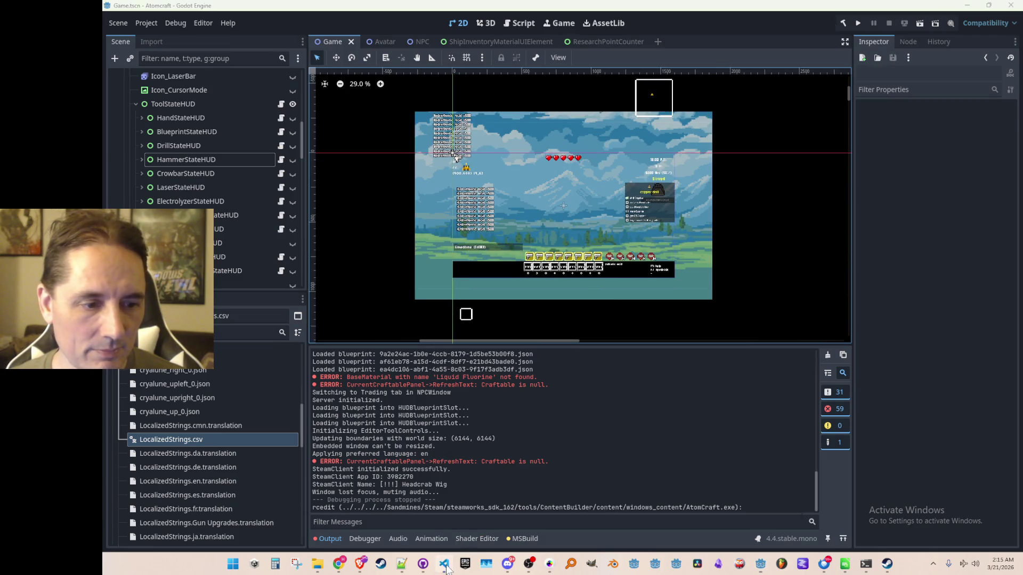
double_click(555, 174)
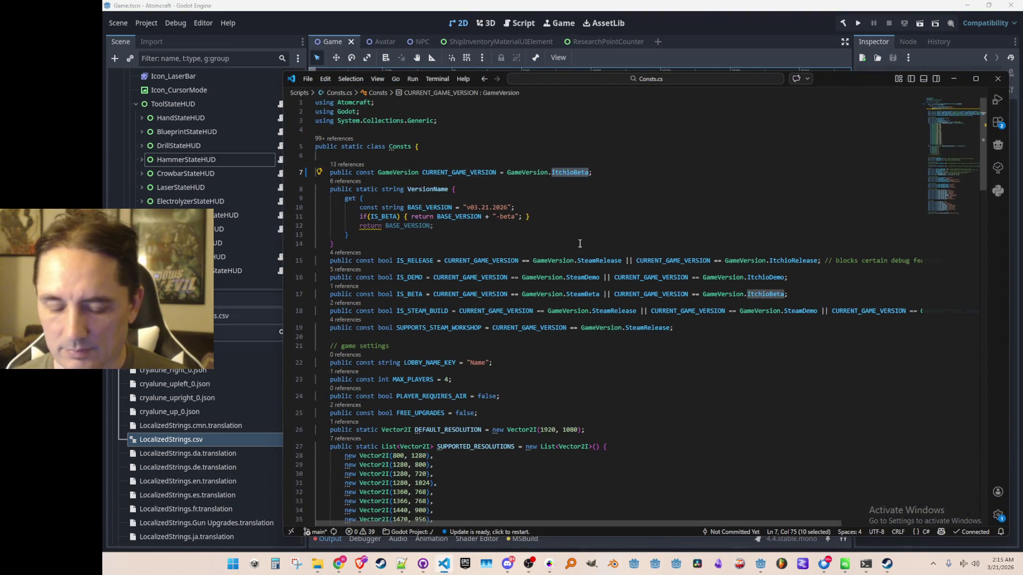
text(Itc)
key(Down)
key(Return)
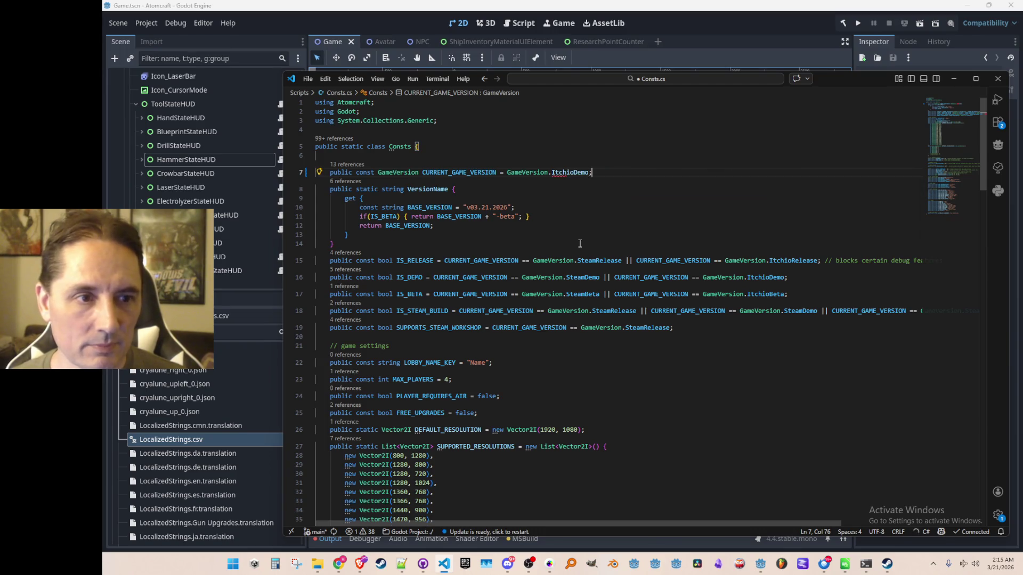
key(ctrl+s)
click(572, 146)
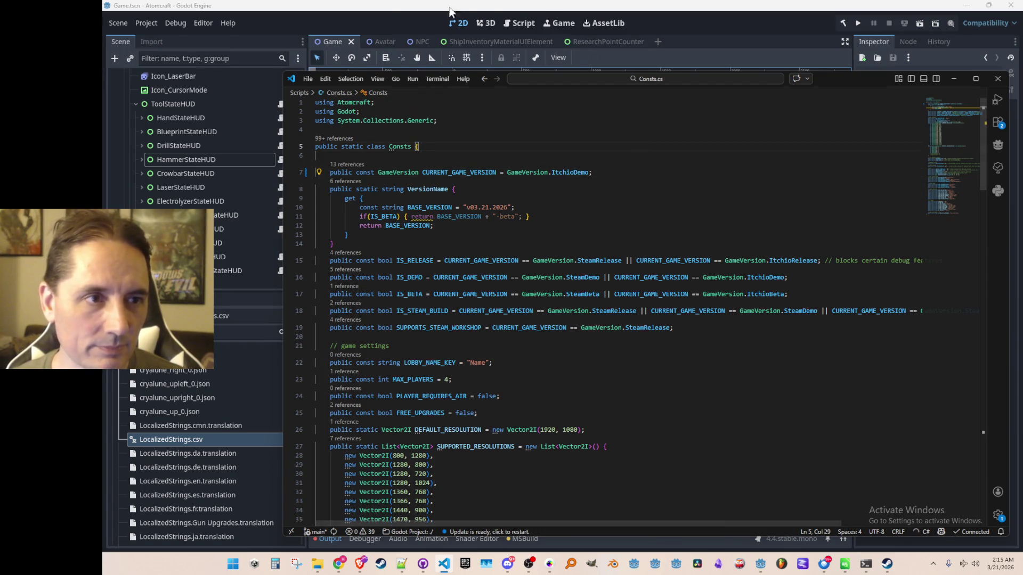
Step: Export the Windows Desktop preset as AtomCraft.exe, overwriting the existing Steam build
click(449, 12)
click(149, 26)
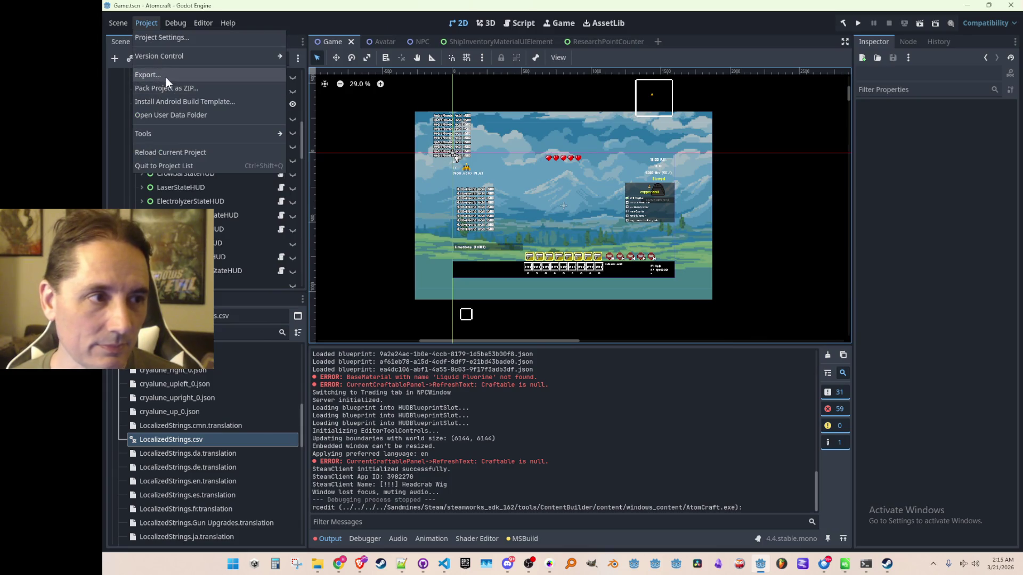
click(165, 78)
click(525, 449)
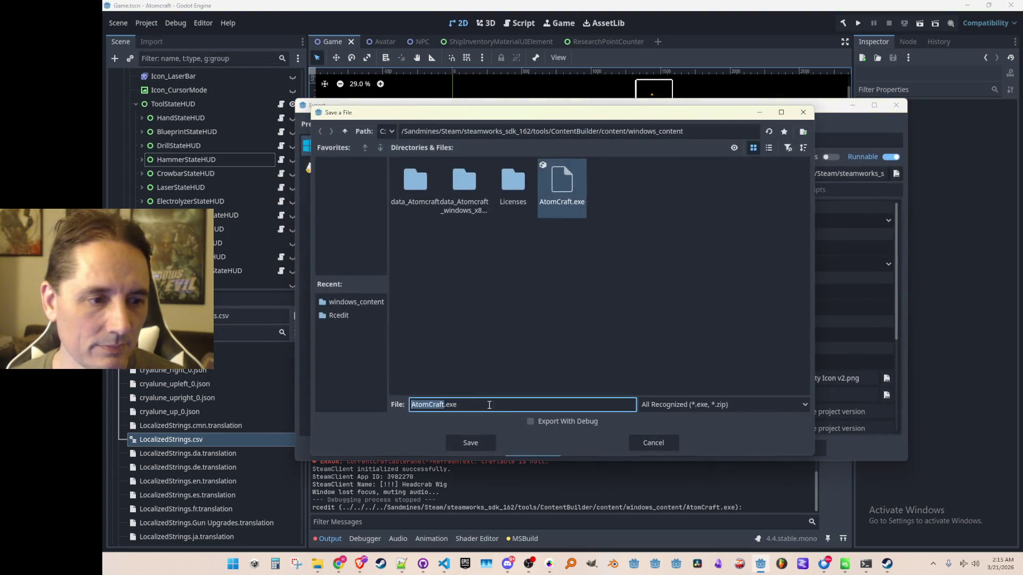
click(471, 445)
click(506, 300)
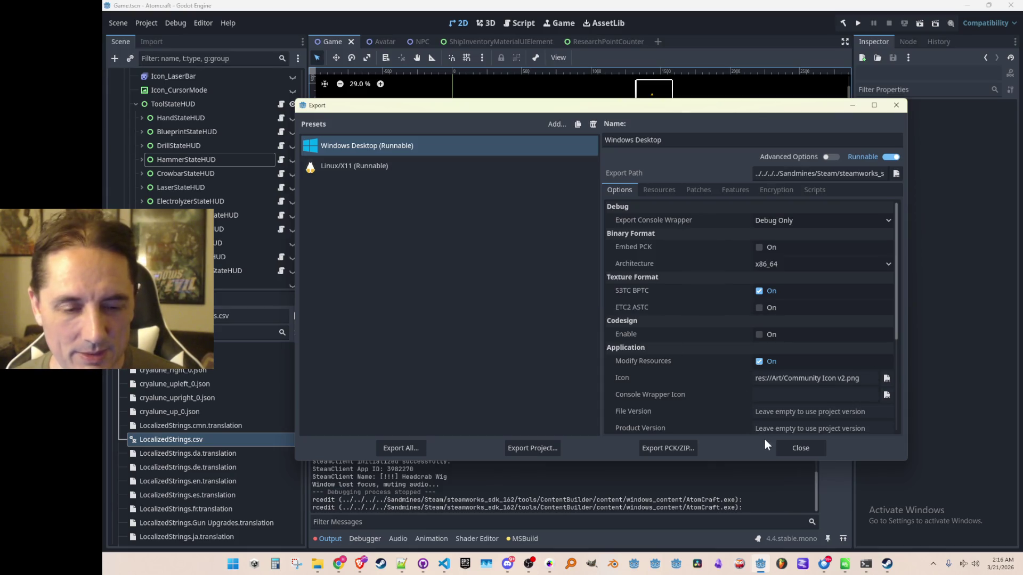
click(792, 448)
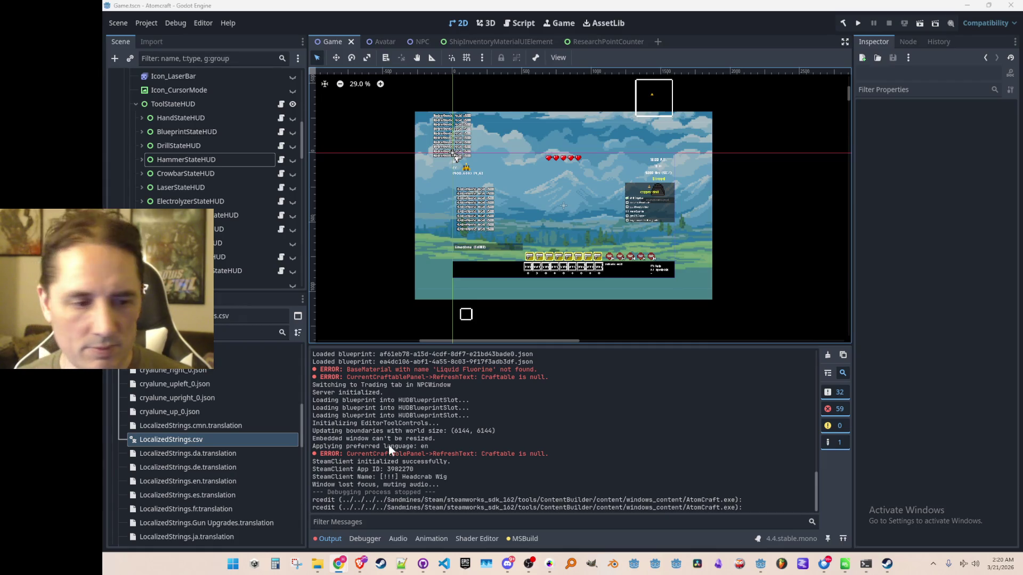
Step: Set CURRENT_GAME_VERSION in Consts.cs back to GameVersion.ItchioBeta
click(444, 564)
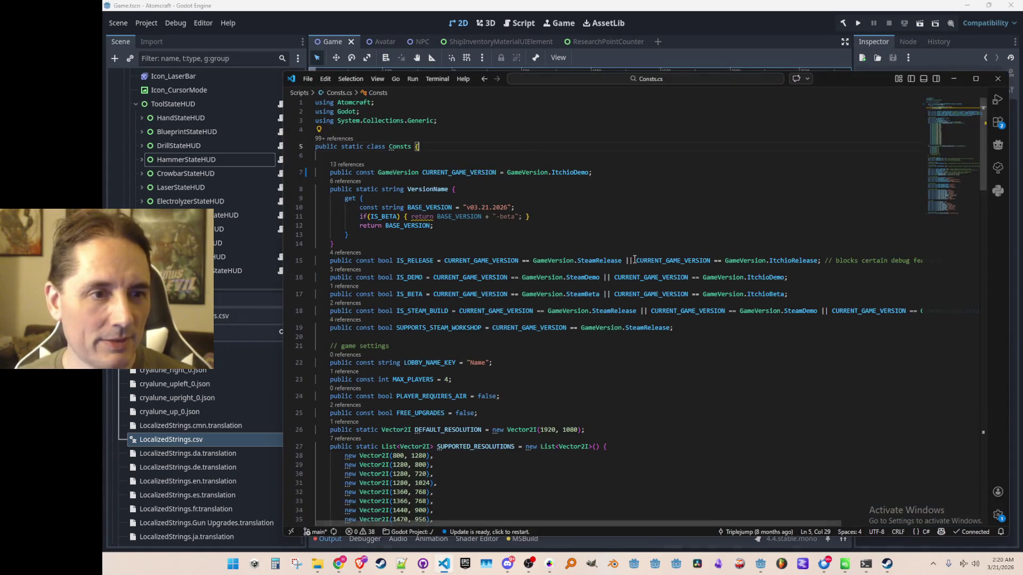
double_click(570, 172)
text(ItchioBeta)
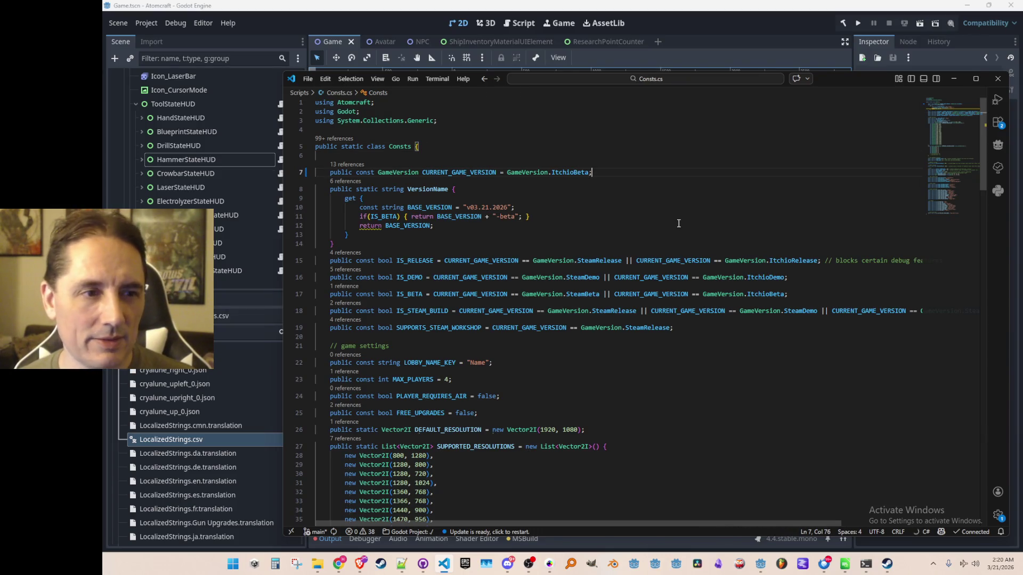
Step: Re-export the Windows Desktop build over AtomCraft.exe and run the game for a playtest
click(721, 26)
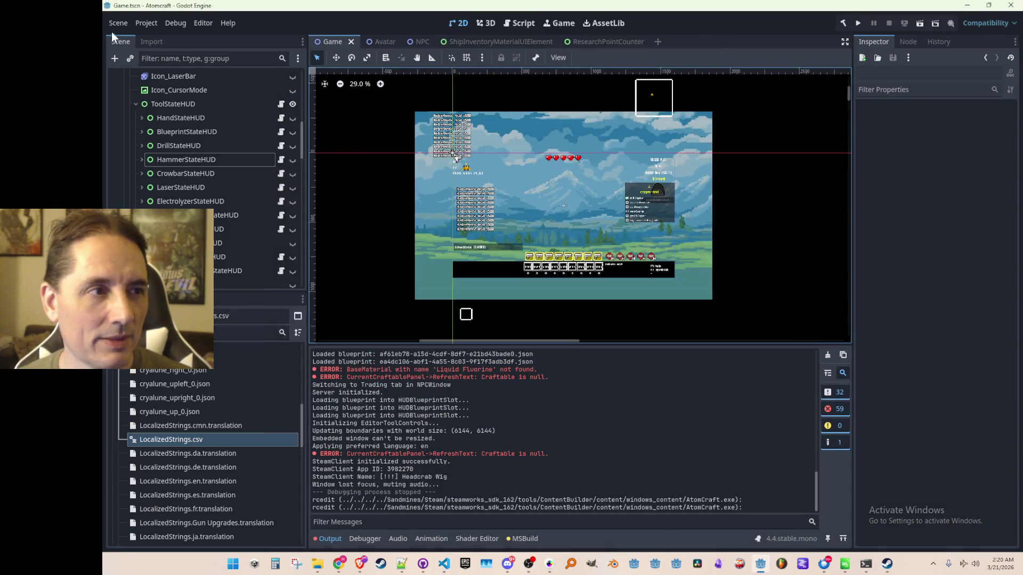
click(139, 22)
click(168, 73)
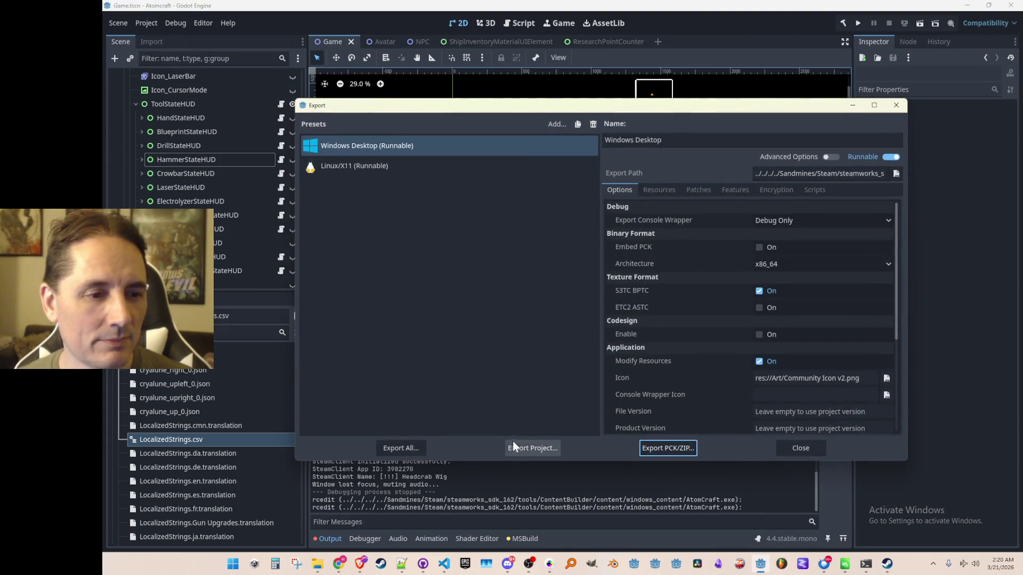
click(513, 447)
click(484, 445)
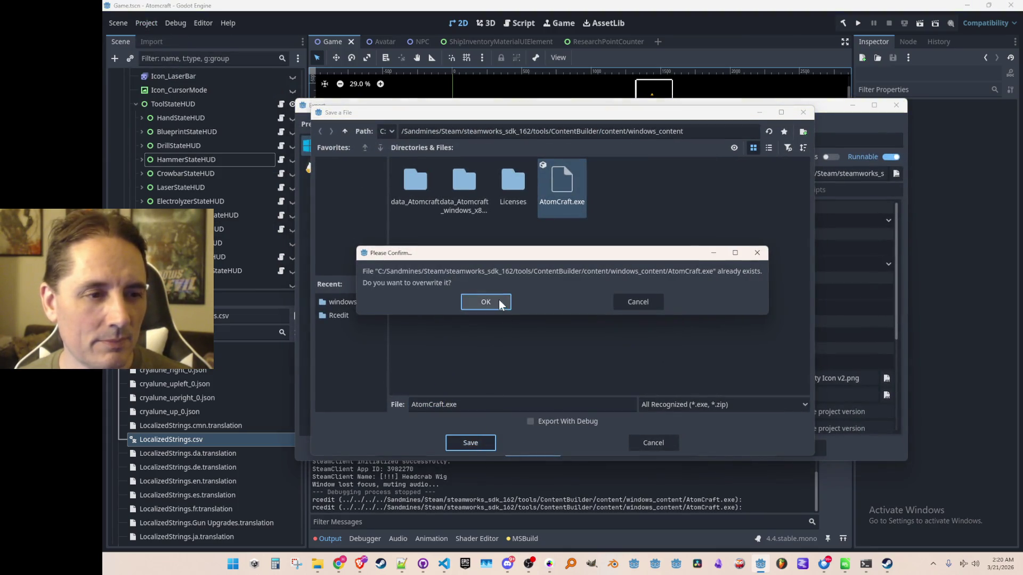
click(498, 301)
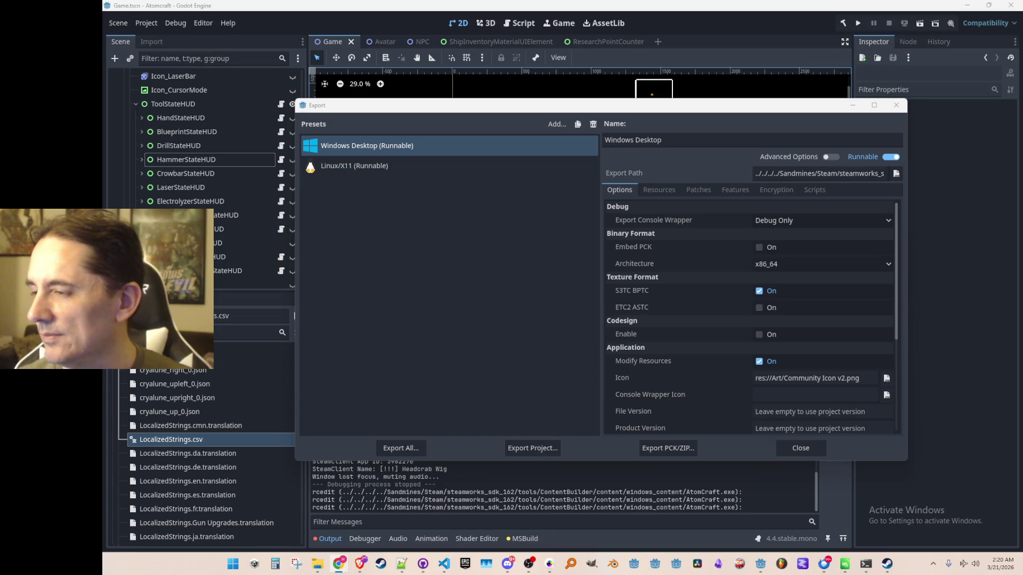
click(790, 449)
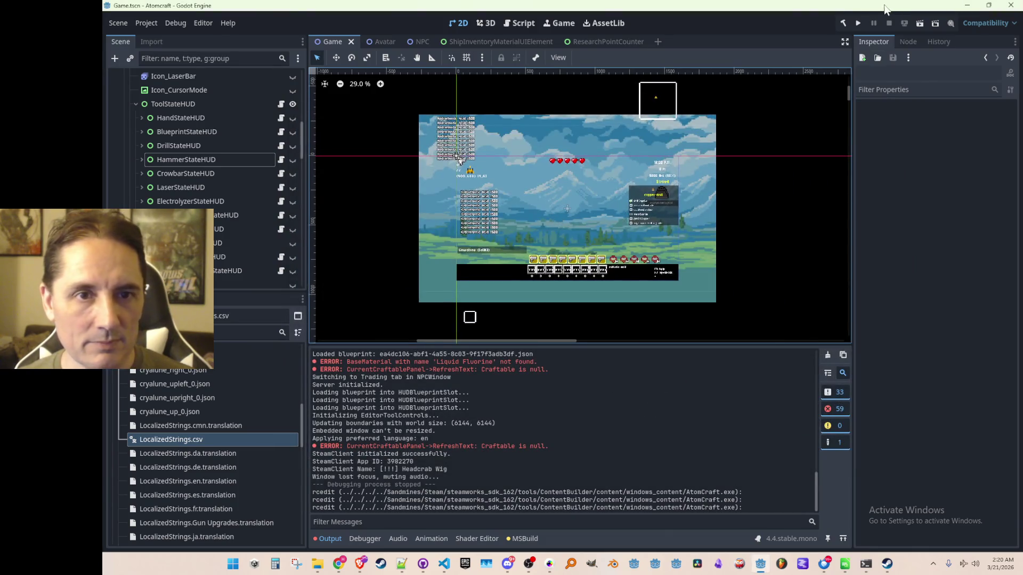
click(858, 21)
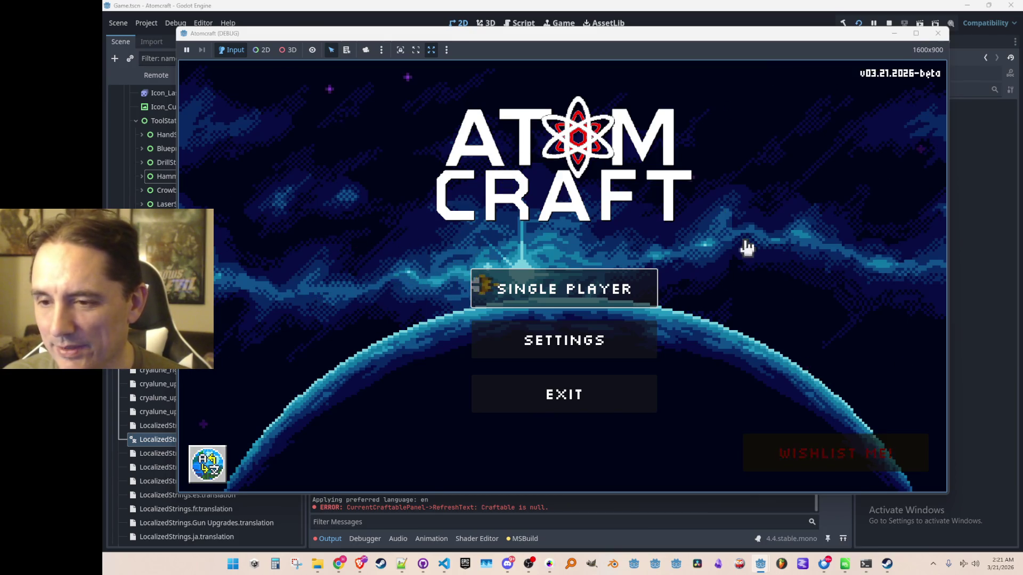
click(601, 150)
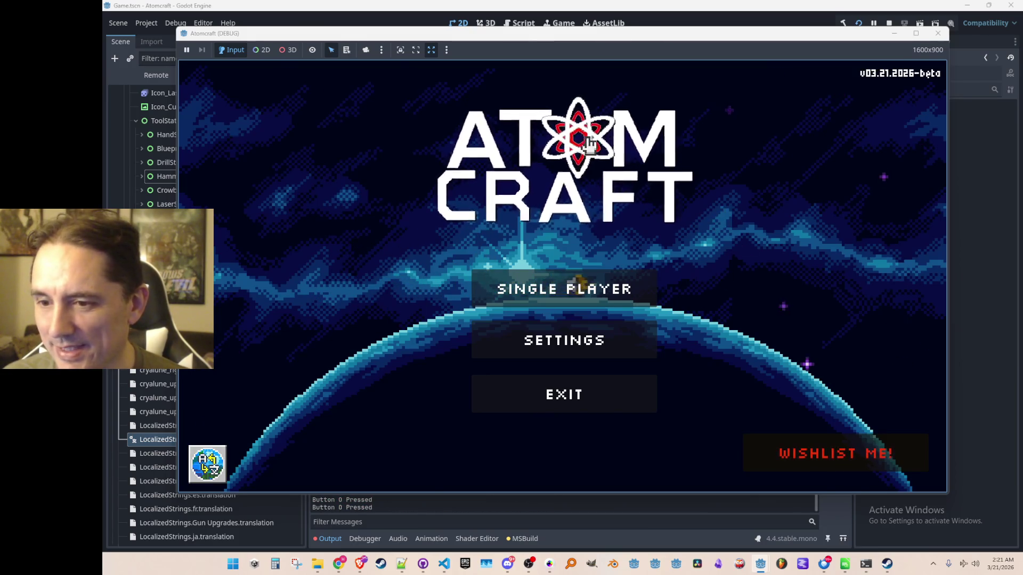
click(601, 149)
click(656, 287)
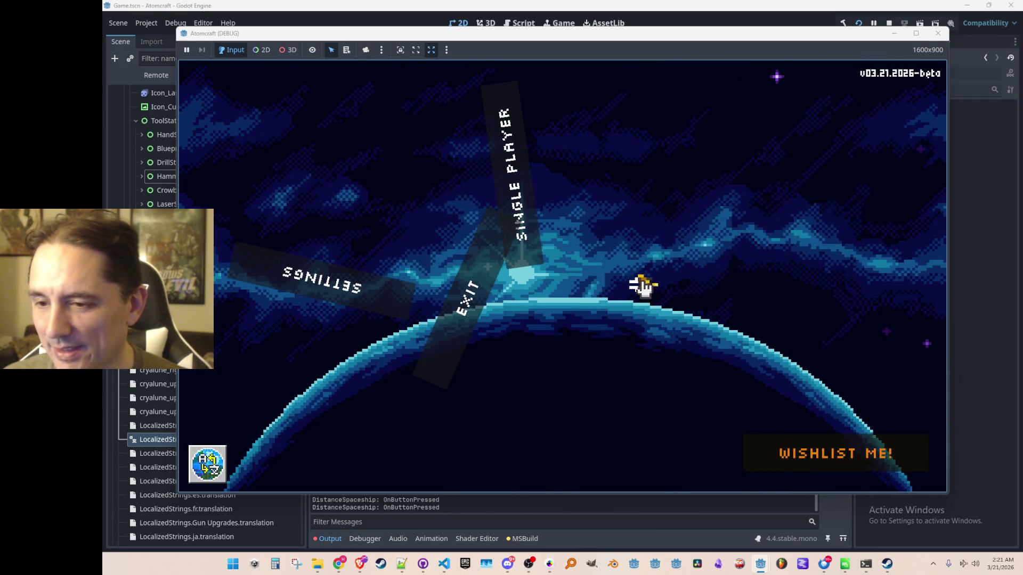
click(646, 287)
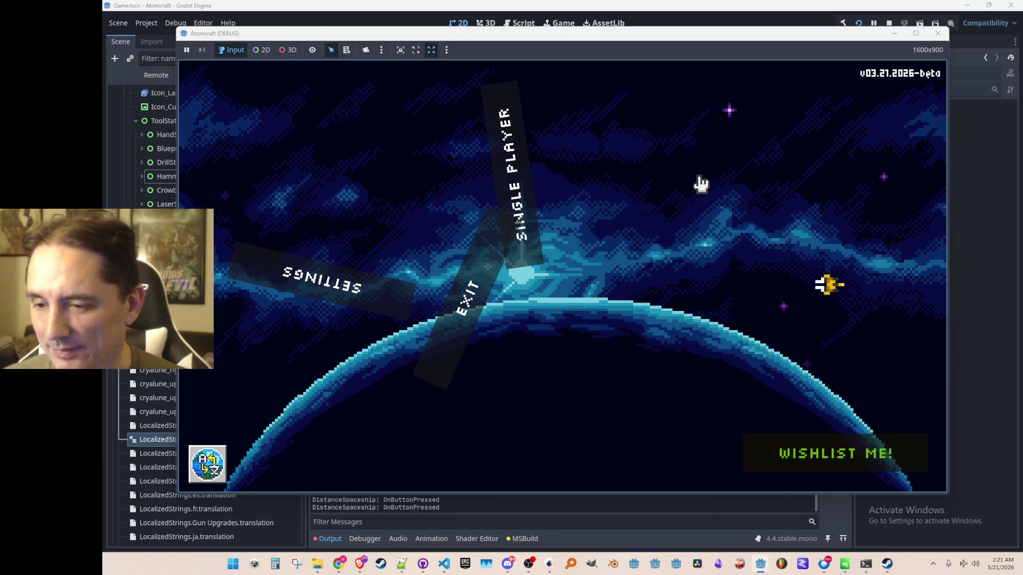
click(513, 152)
scroll(552, 290, down, 3)
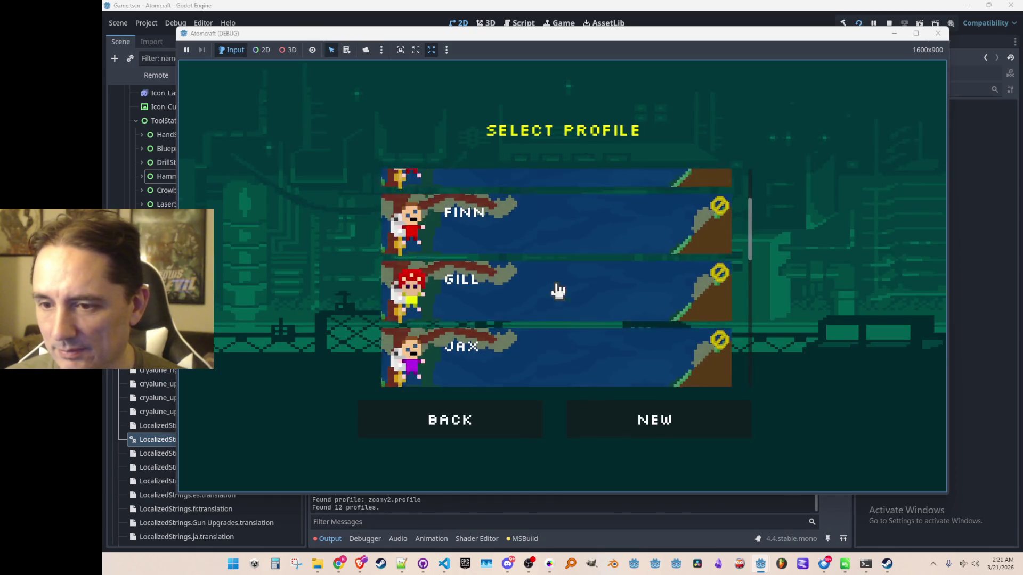
click(529, 342)
click(523, 286)
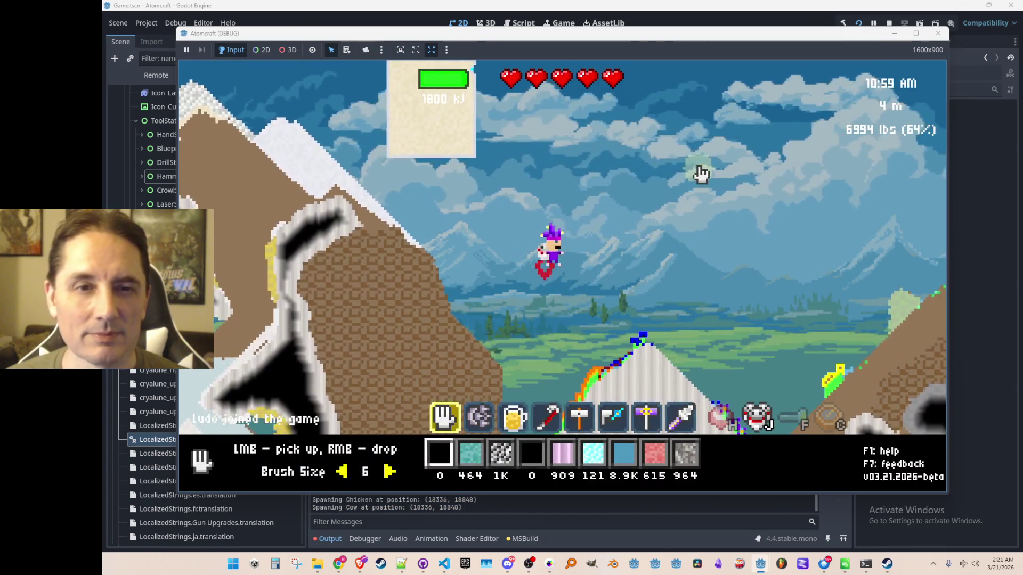
key(2)
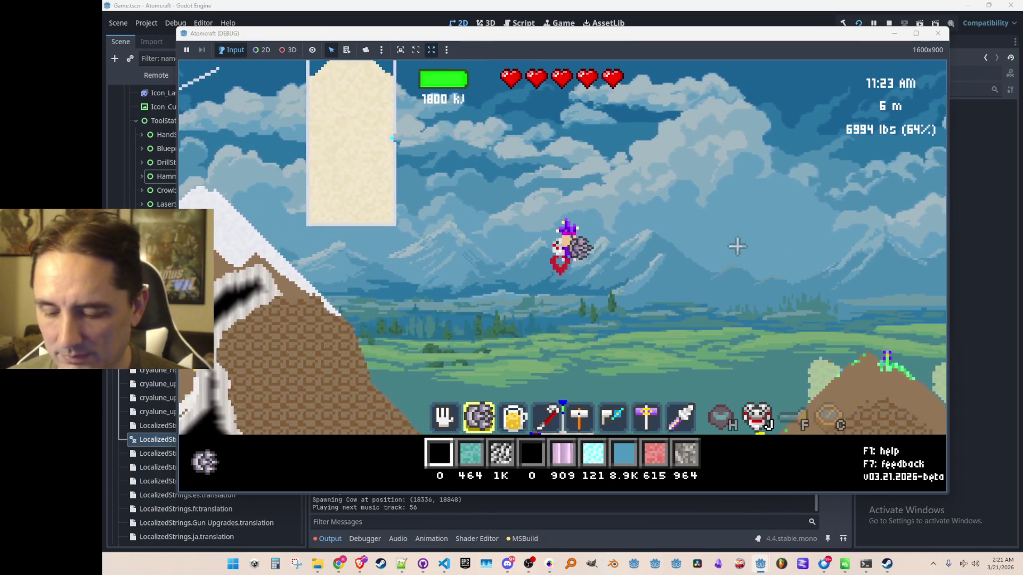
key(F3)
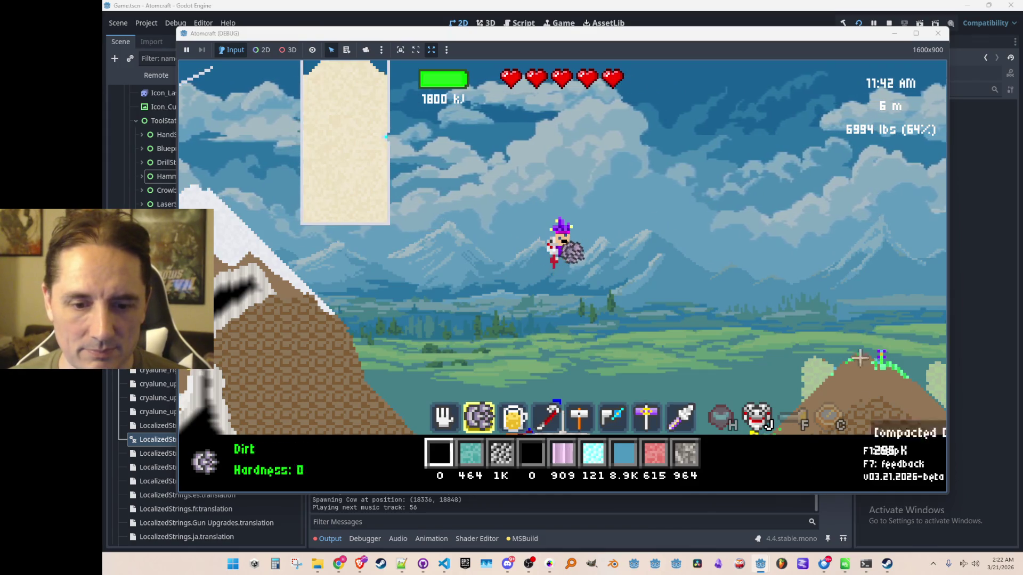
click(888, 21)
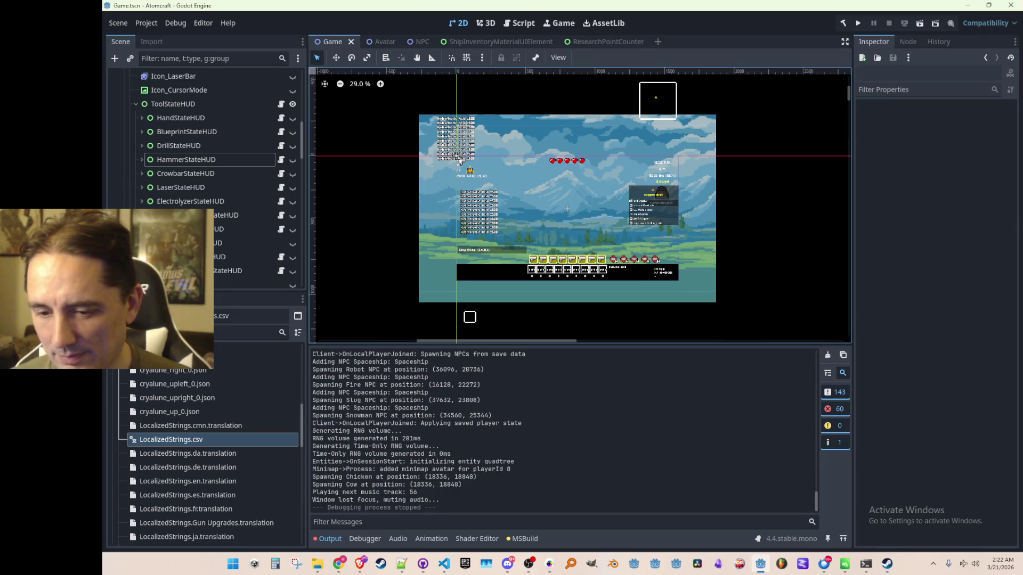
Step: End the AtomCraft playtest and return to the Godot editor showing the Game scene
key(super+d)
key(super+d)
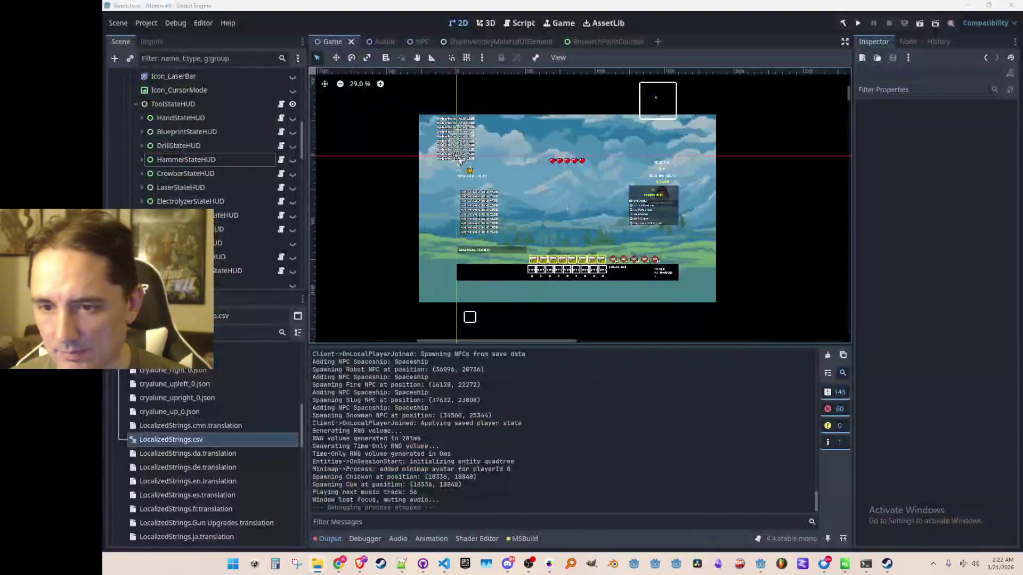
click(460, 160)
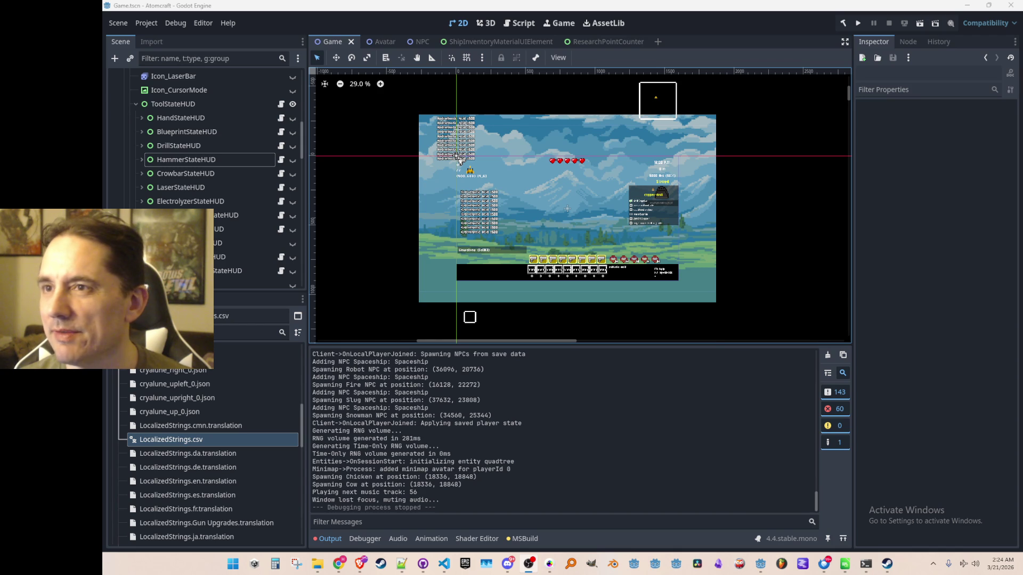
key(alt+Tab)
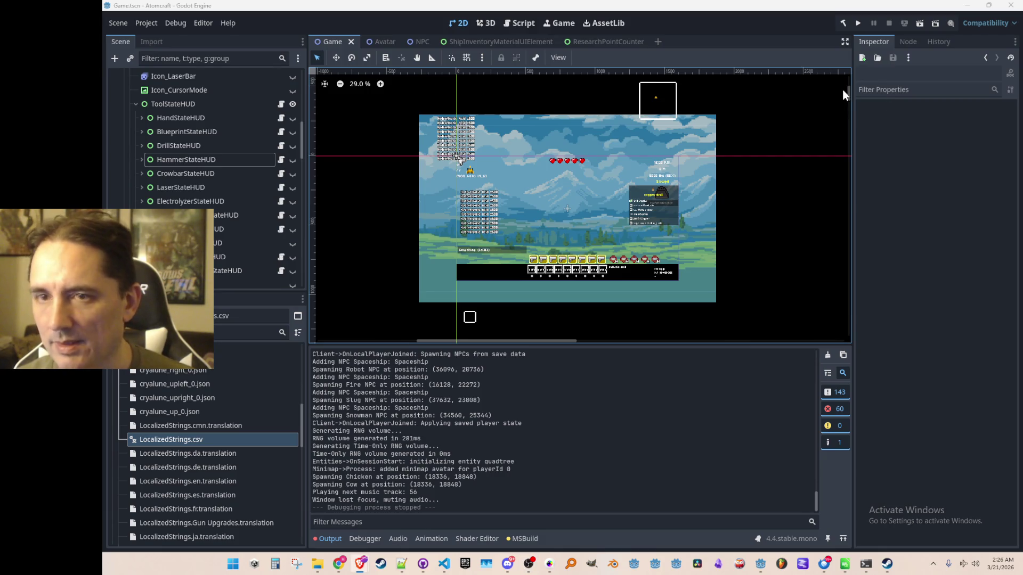
Step: Run AtomCraft again, rebuilding the .NET project and reaching the v03.21.2026-beta main menu
click(863, 22)
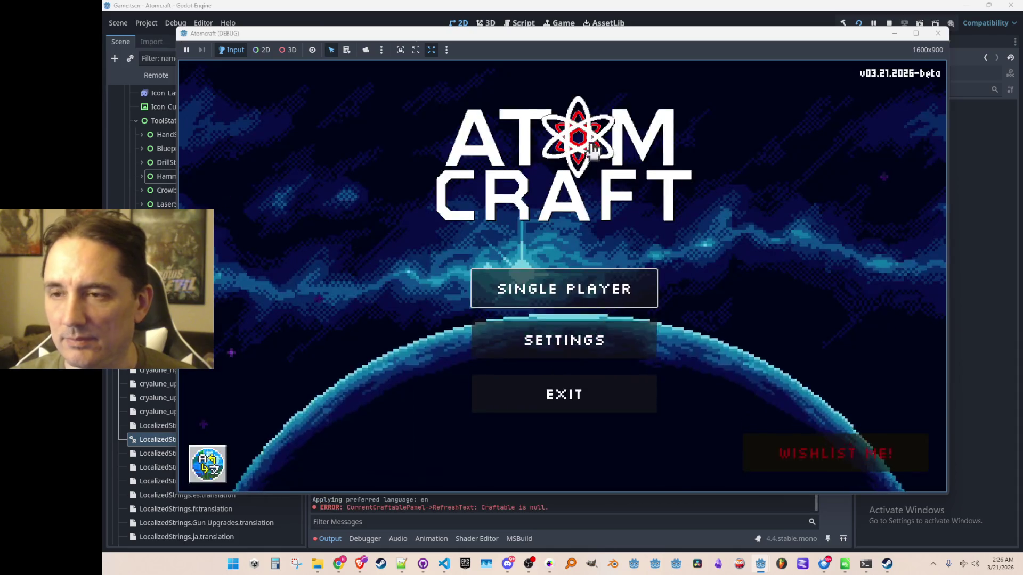
Step: Start a single-player game with a saved profile in the Enchanted Vista world
click(589, 302)
scroll(572, 258, down, 3)
scroll(572, 257, down, 1)
click(546, 267)
click(549, 272)
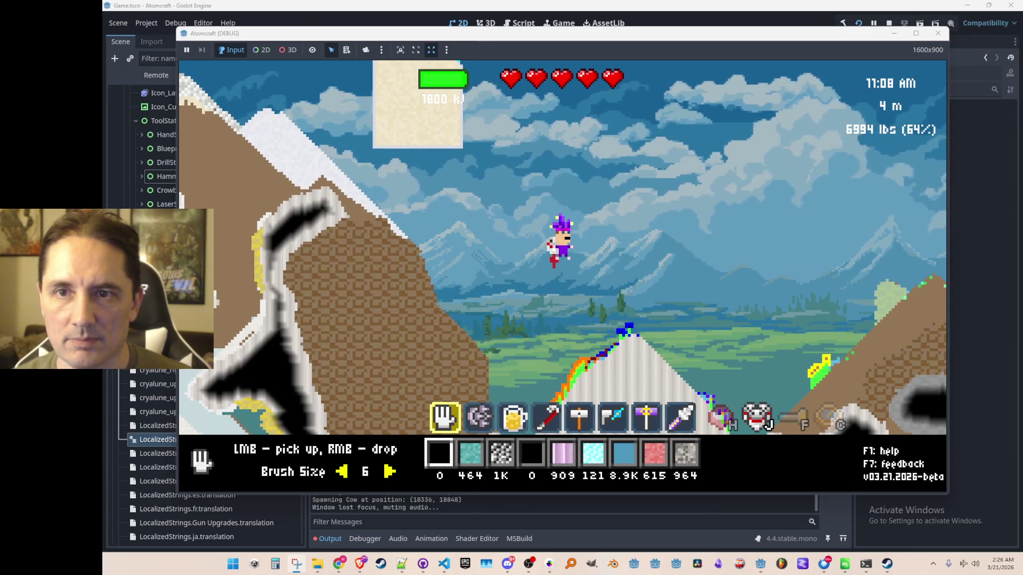
mouse_move(408, 113)
key(super+shift+s)
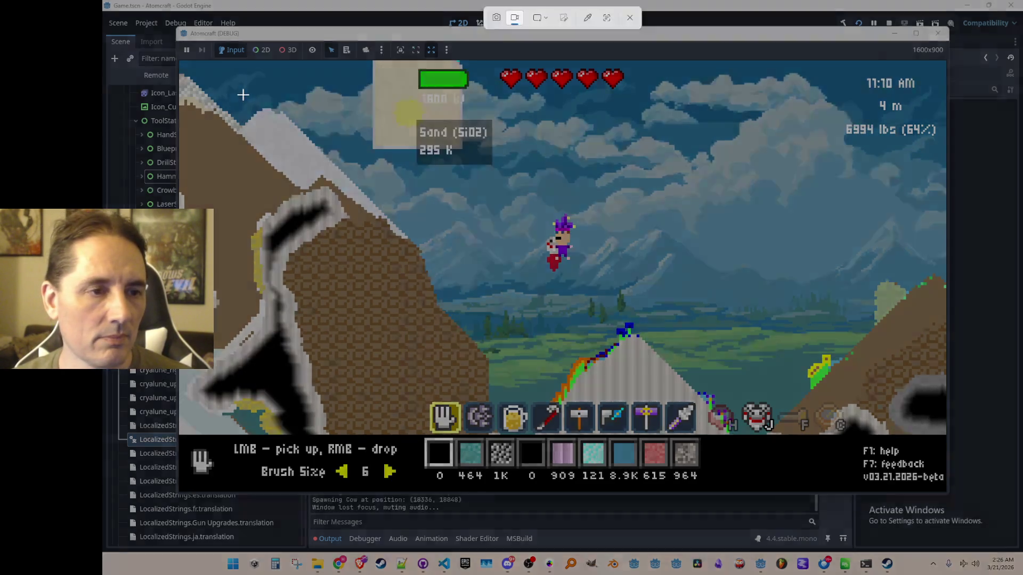
Step: Start recording the gameplay area and switch to the purple hammer tool
mouse_move(249, 54)
mouse_down()
mouse_move(639, 301)
mouse_move(845, 502)
mouse_move(867, 500)
mouse_up()
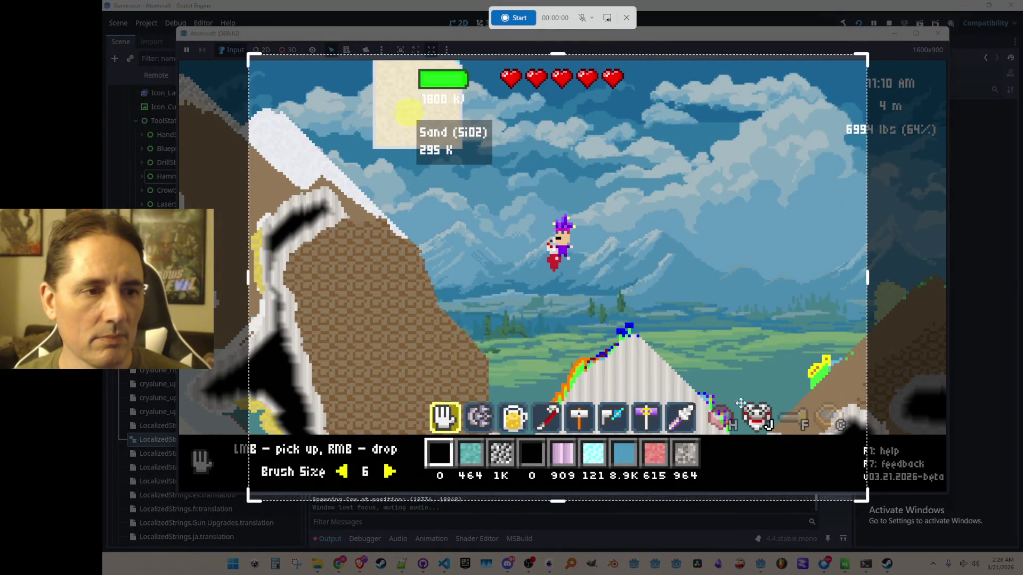
click(513, 18)
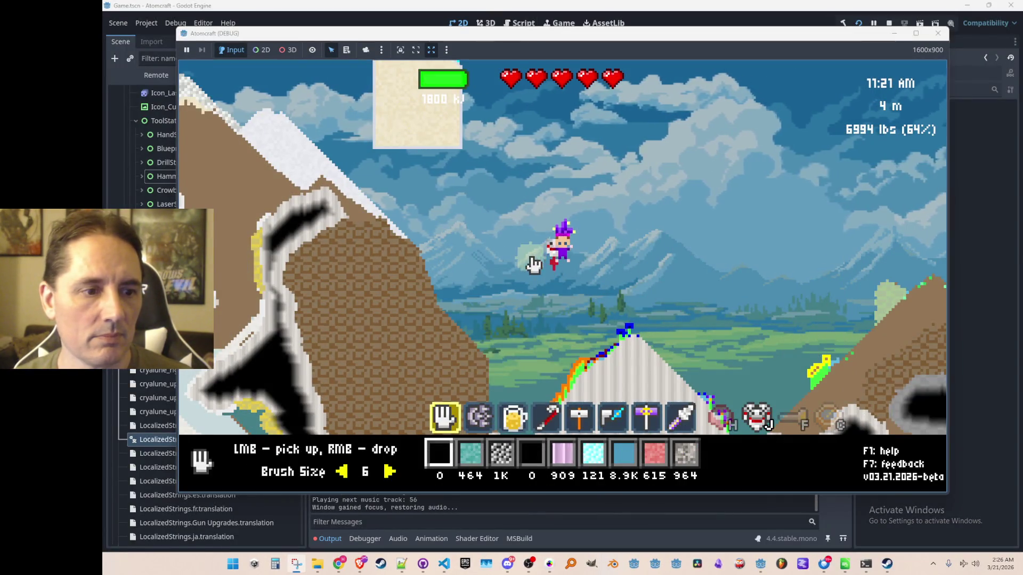
key(2)
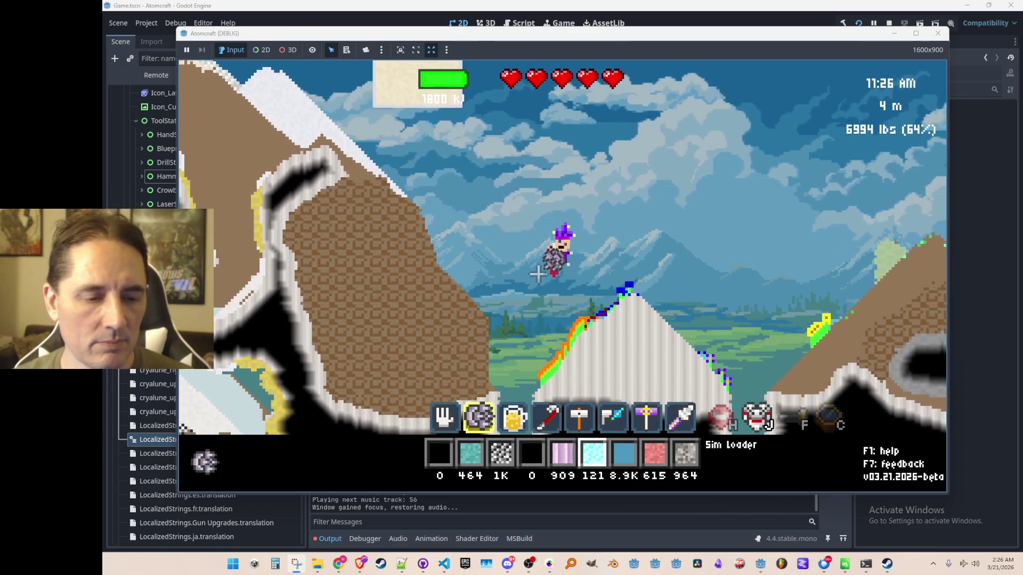
key(7)
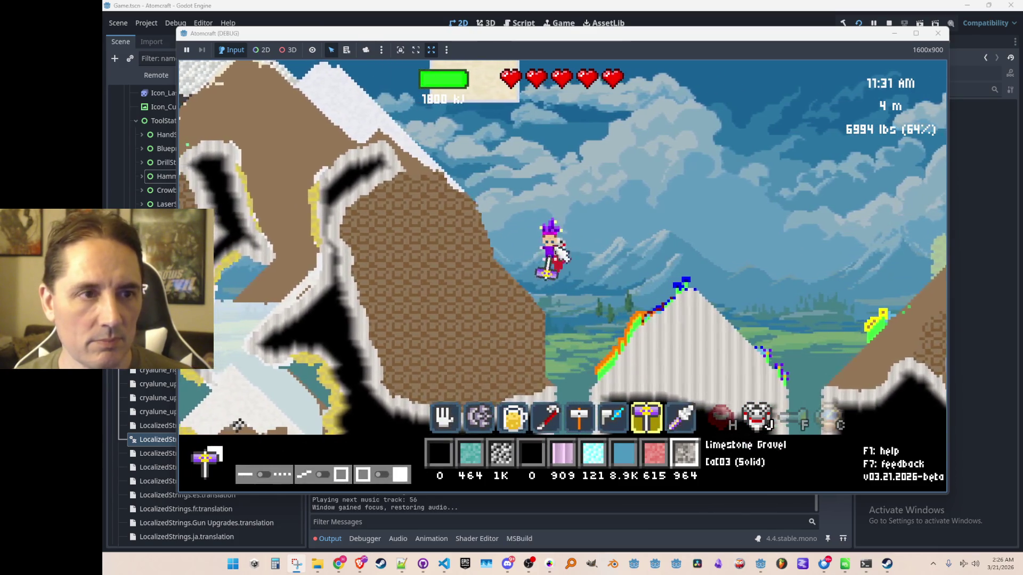
Step: Hammer the terrain into limestone, then water, lavender and teal materials
click(461, 228)
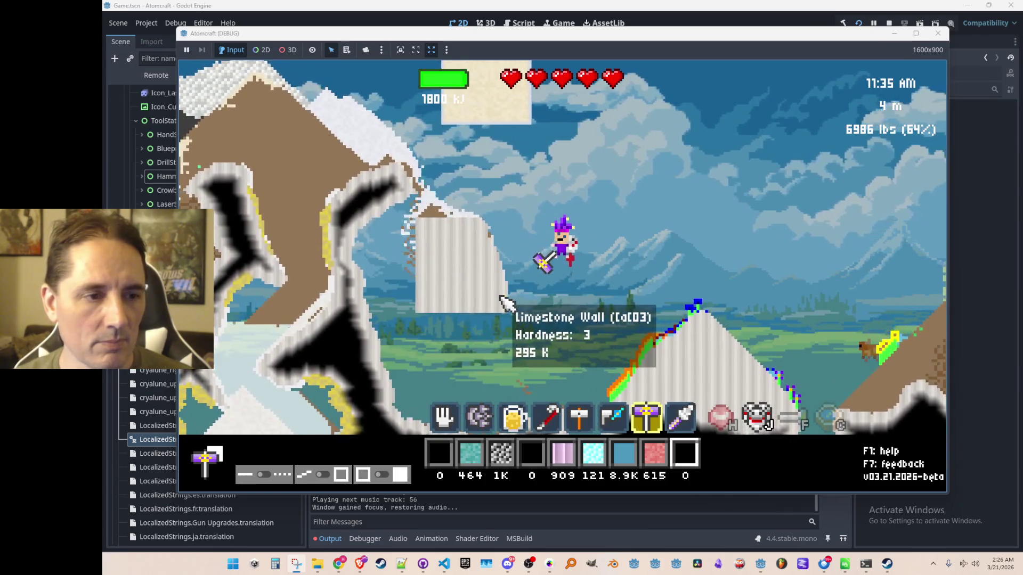
scroll(529, 293, up, 2)
click(503, 241)
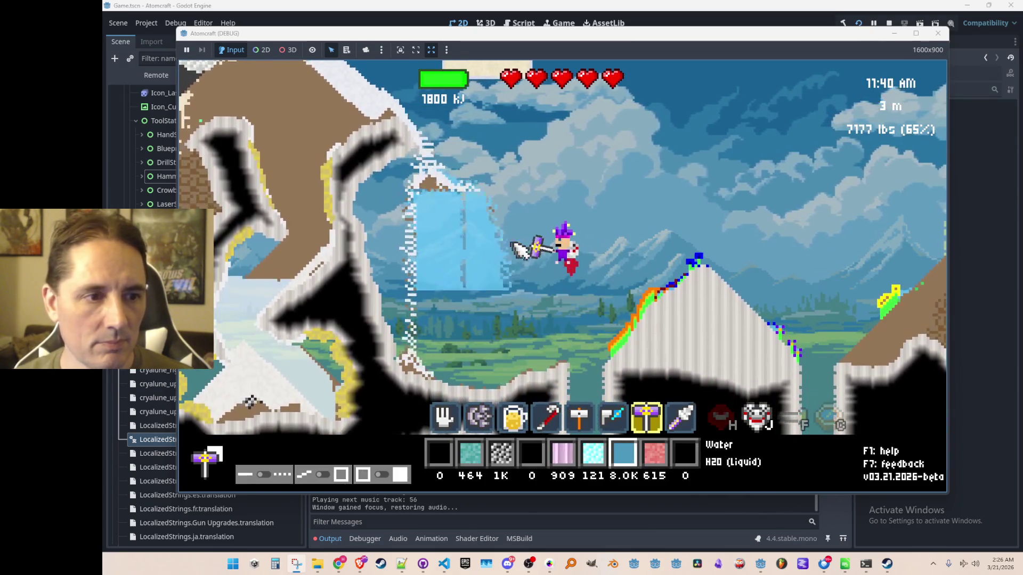
scroll(506, 243, up, 1)
scroll(509, 269, up, 1)
click(480, 367)
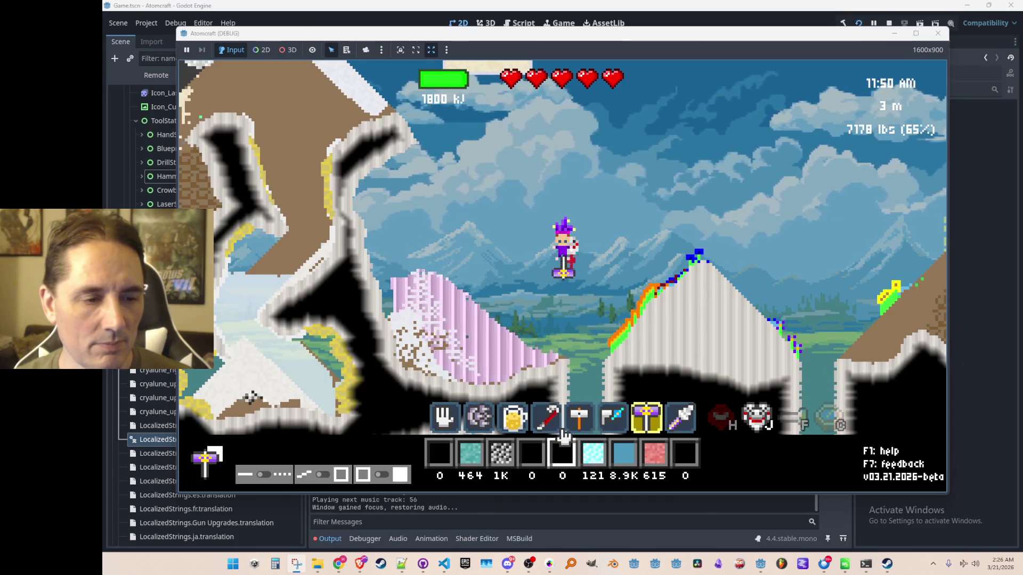
scroll(496, 373, up, 3)
click(489, 272)
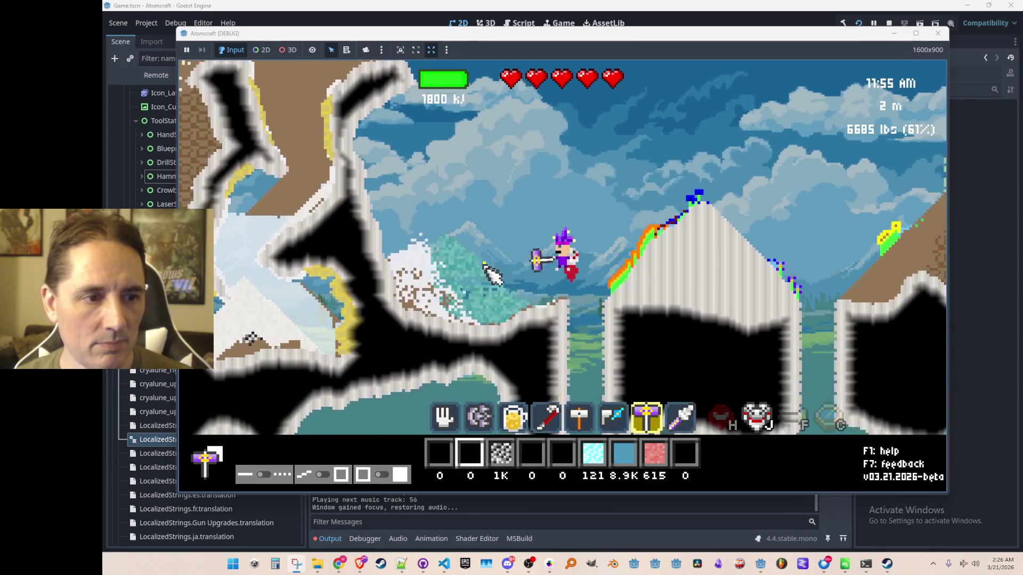
Step: Stop the recording, close the clip preview and stop the running game
click(527, 23)
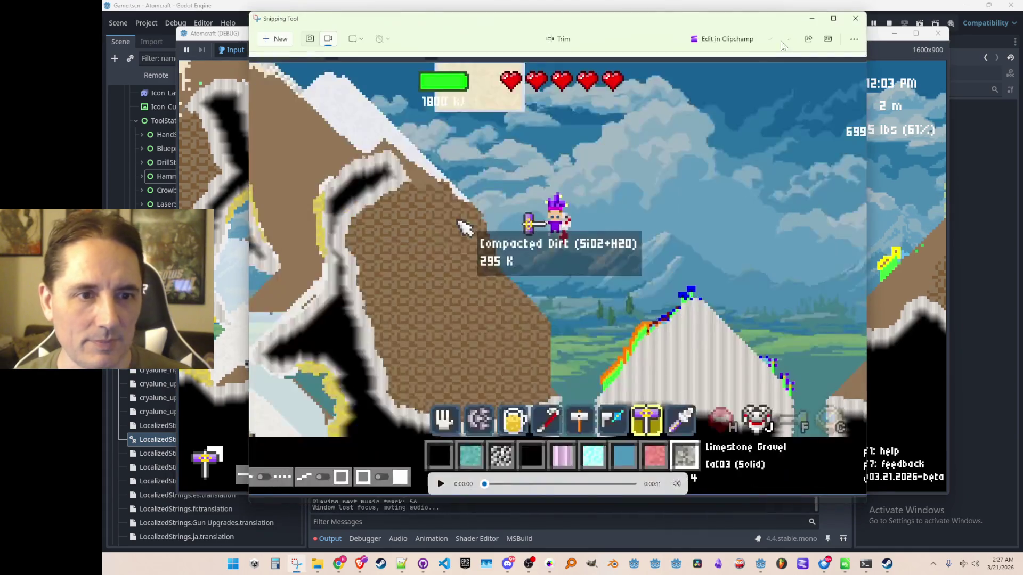
click(855, 18)
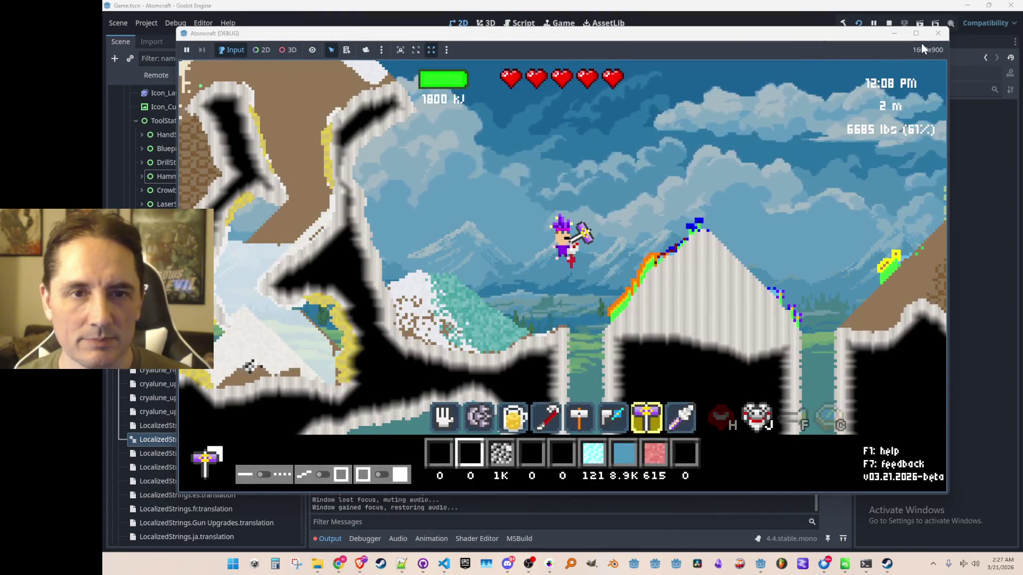
click(888, 24)
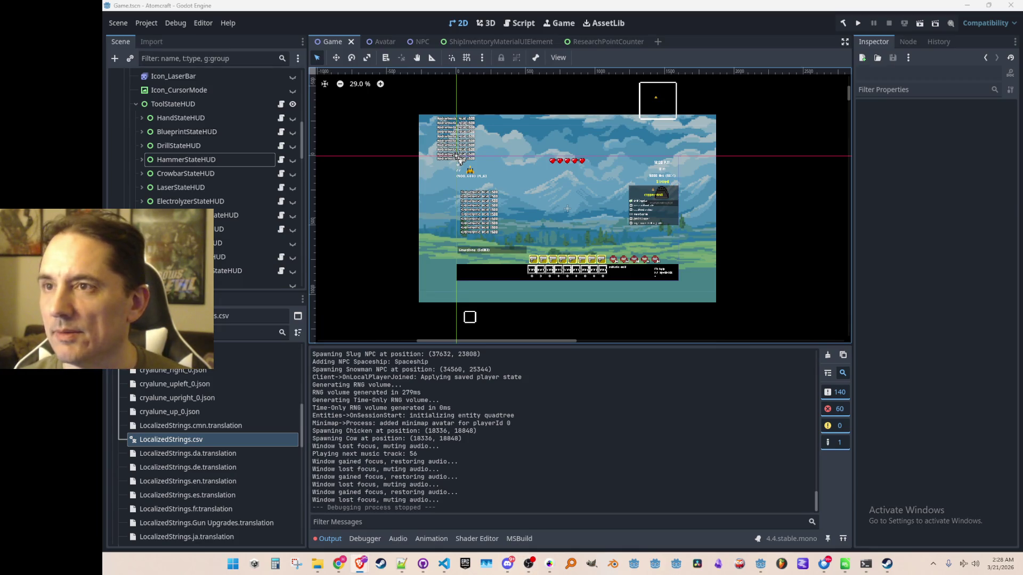
Step: Bring the YouTube window over the editor and glance at the pending Consts.cs change in GitHub Desktop
mouse_move(869, 574)
mouse_down()
mouse_move(869, 231)
mouse_move(828, 41)
mouse_move(871, 39)
mouse_move(864, 36)
mouse_up()
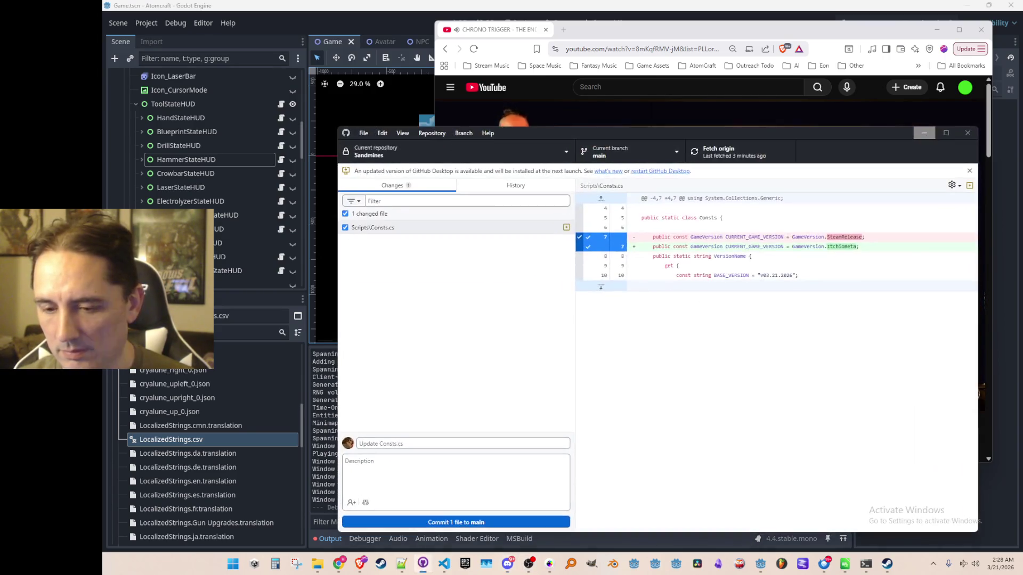
key(alt+Tab)
click(924, 133)
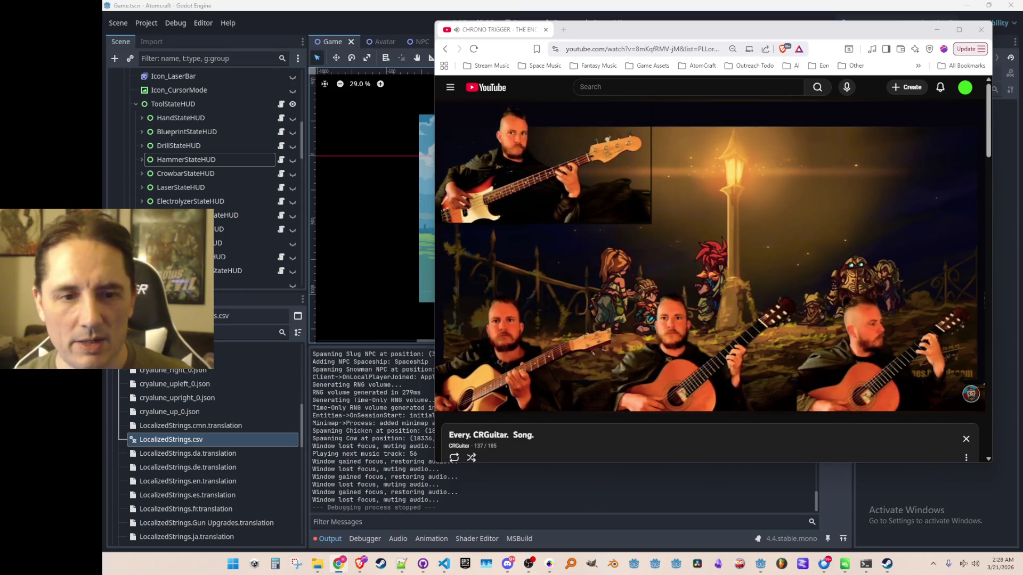
right_click(842, 259)
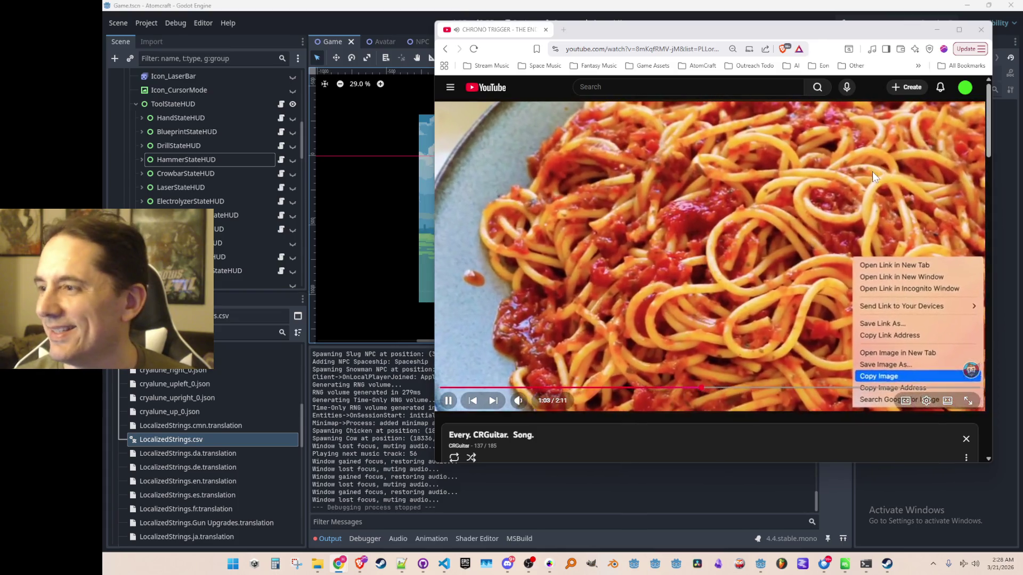
click(871, 172)
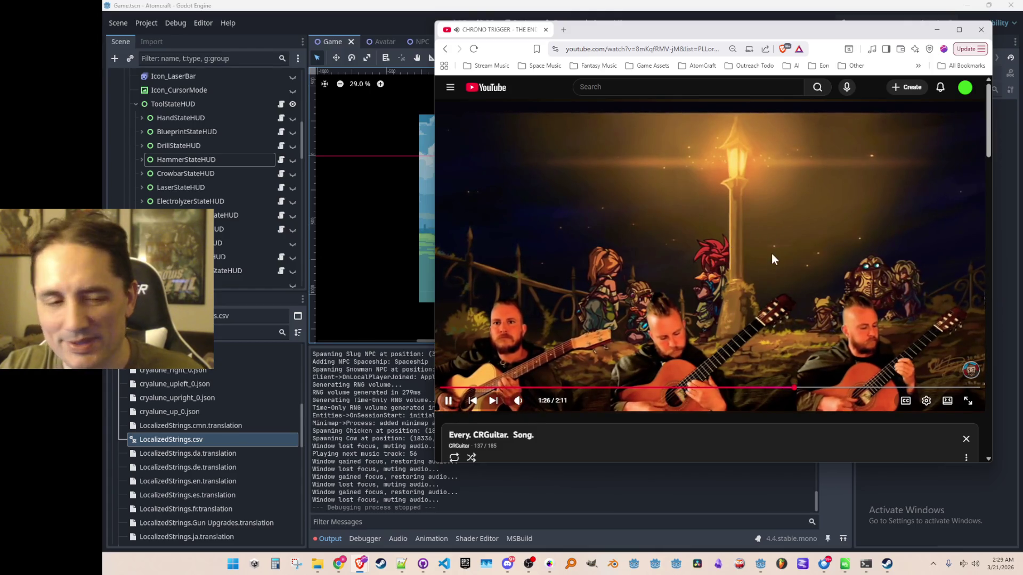
scroll(743, 250, down, 2)
scroll(759, 218, up, 2)
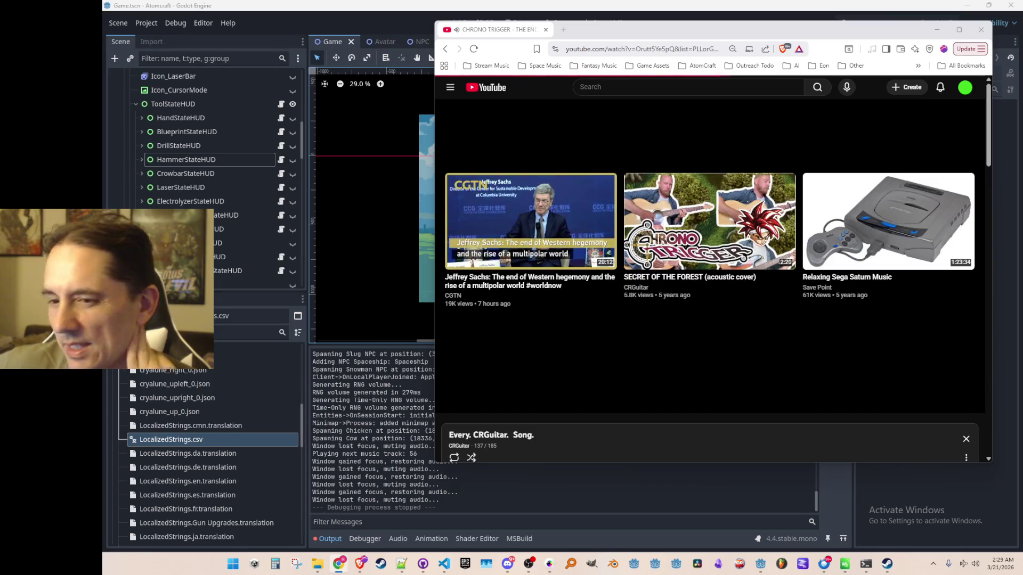
mouse_move(616, 37)
mouse_down()
mouse_move(834, 96)
mouse_move(1022, 101)
mouse_up()
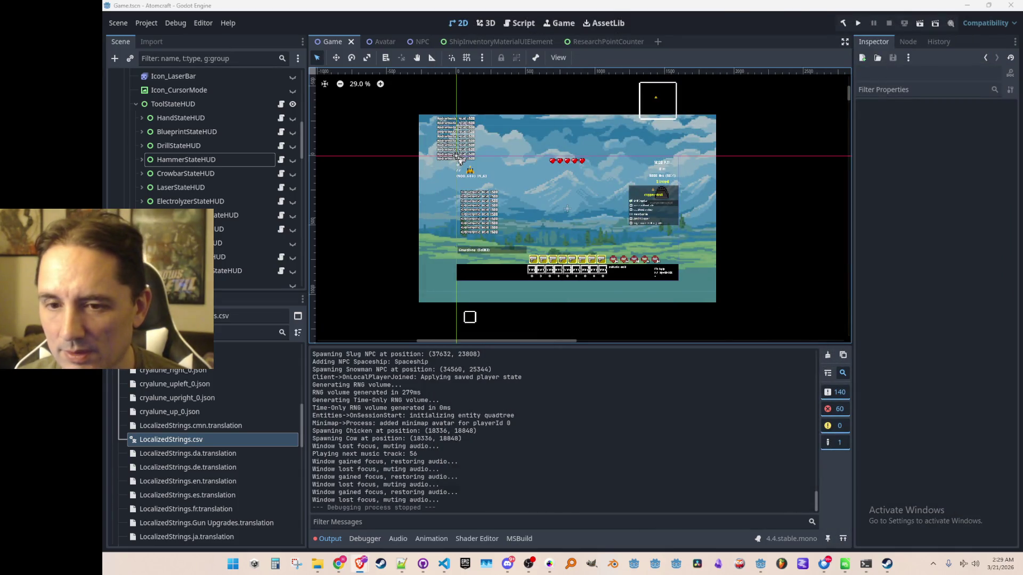